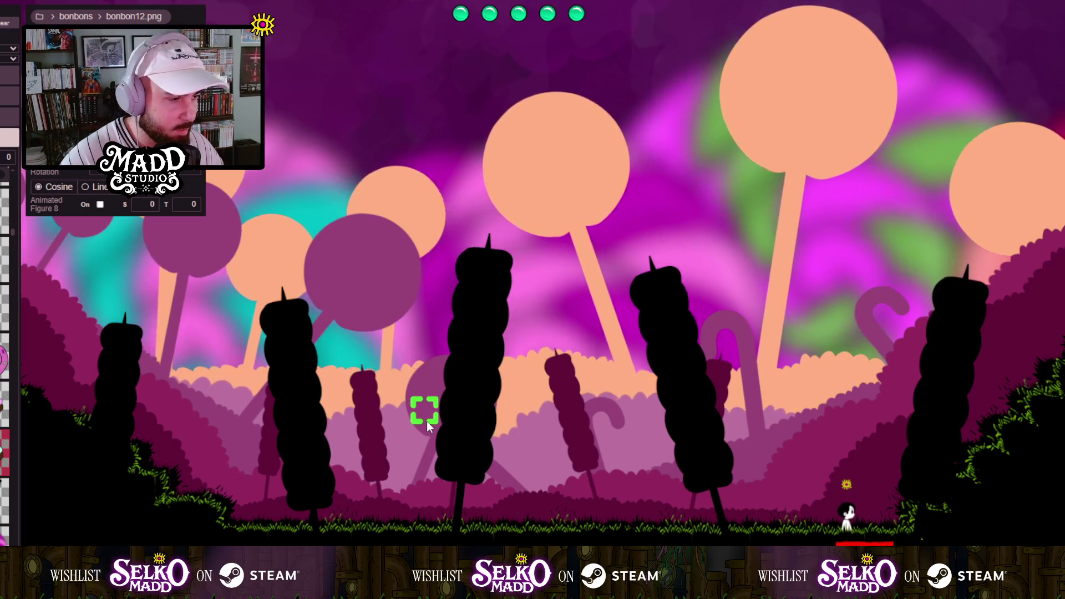
Step: Pan across the candy forest and walk the character right, then left toward the cliff
{"action": "mouse_move", "coordinate": [427, 421]}
{"action": "left_mouse_down"}
{"action": "mouse_move", "coordinate": [227, 415]}
{"action": "mouse_move", "coordinate": [152, 452]}
{"action": "left_mouse_up"}
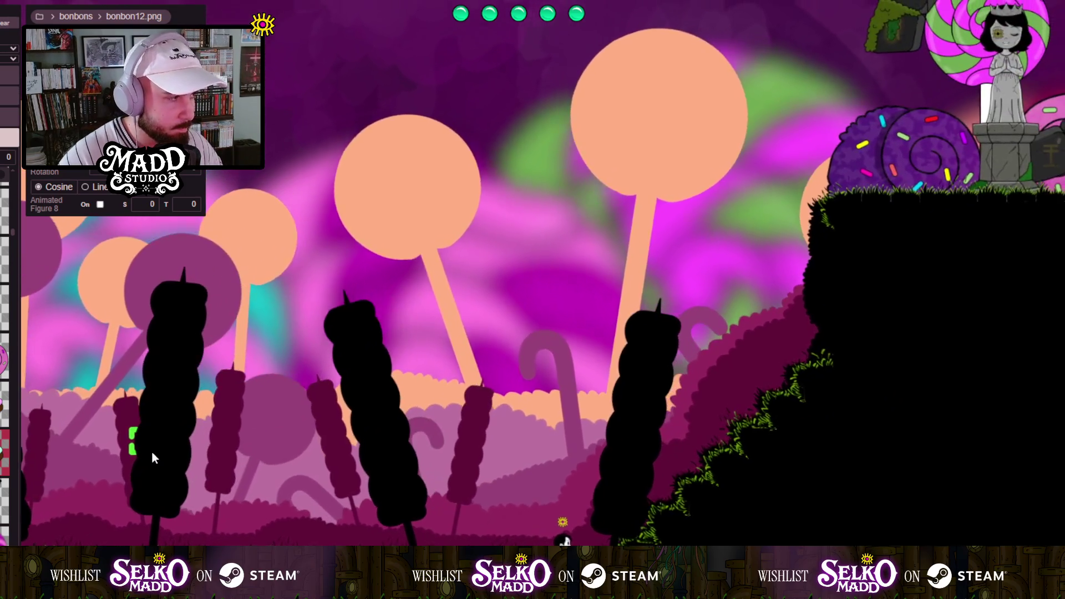
{"action": "left_click_drag", "start_coordinate": [285, 444], "coordinate": [381, 452]}
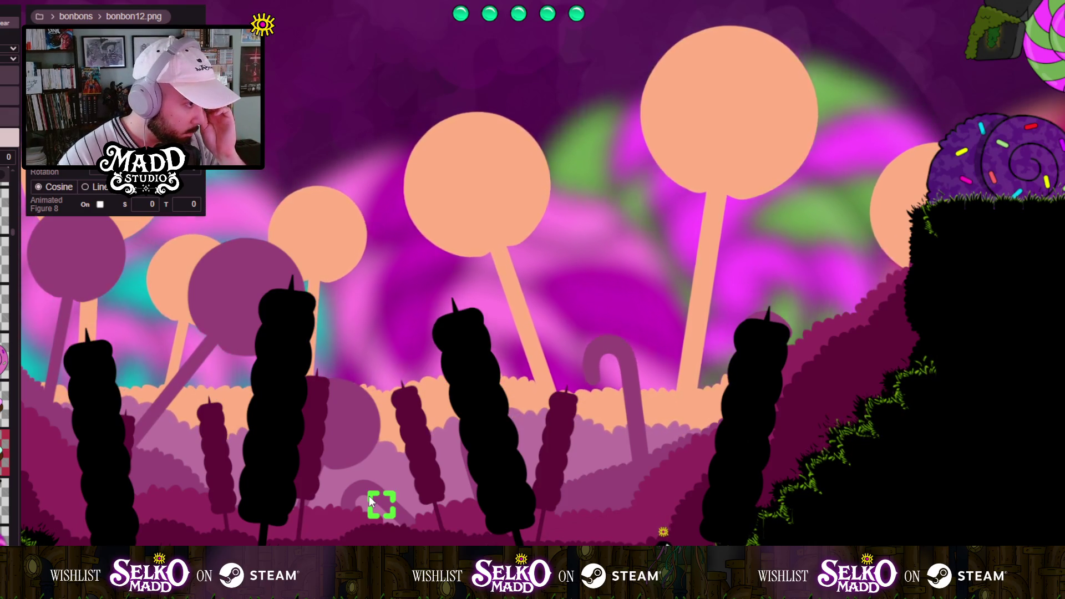
{"action": "key", "text": "d"}
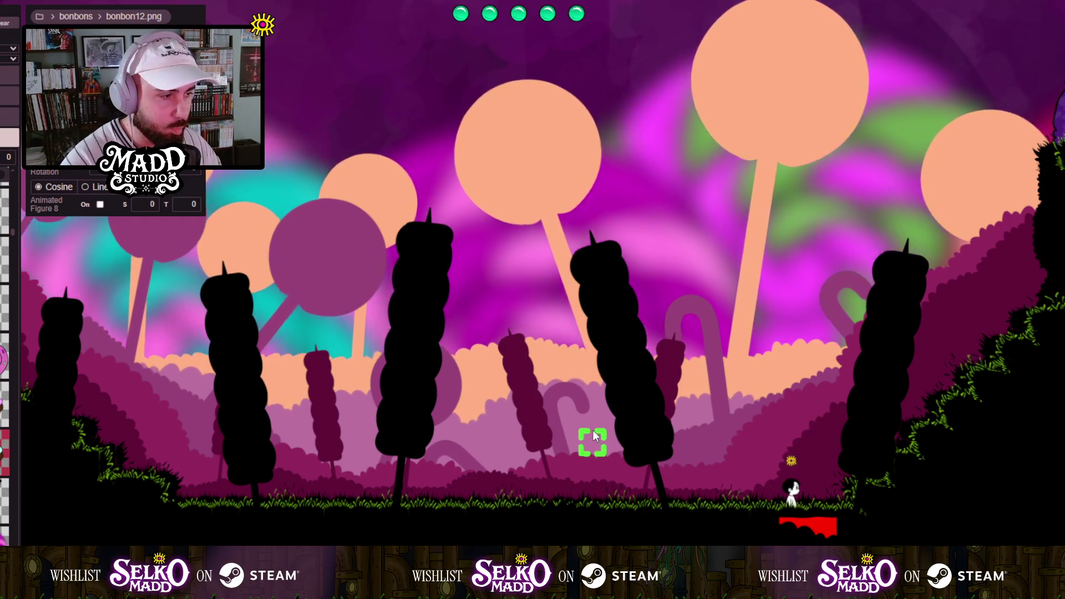
{"action": "left_click_drag", "start_coordinate": [604, 441], "coordinate": [387, 455]}
{"action": "key", "text": "a"}
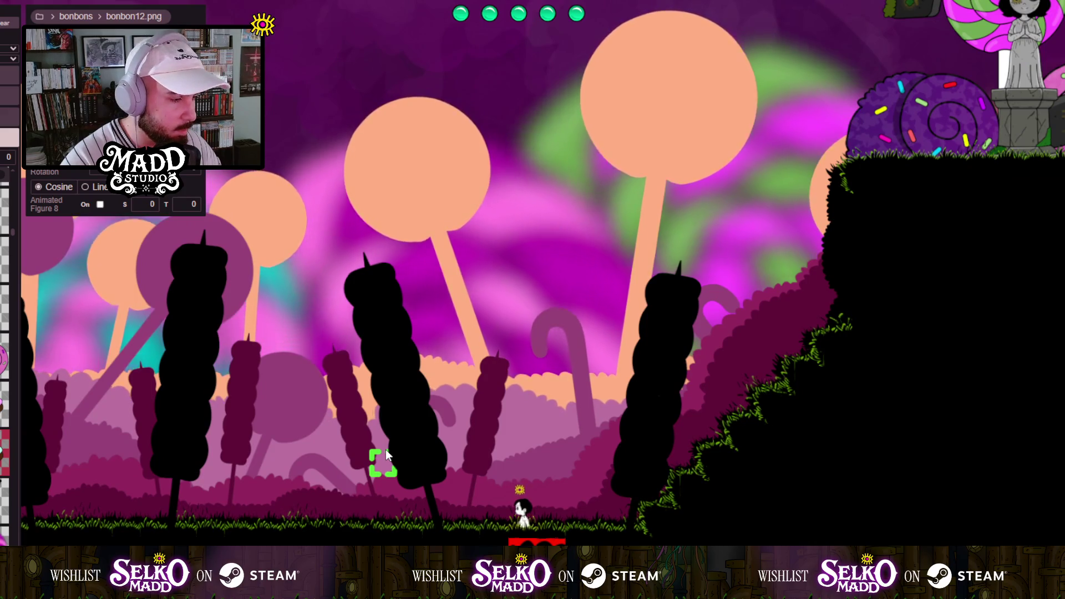
{"action": "key", "text": "a"}
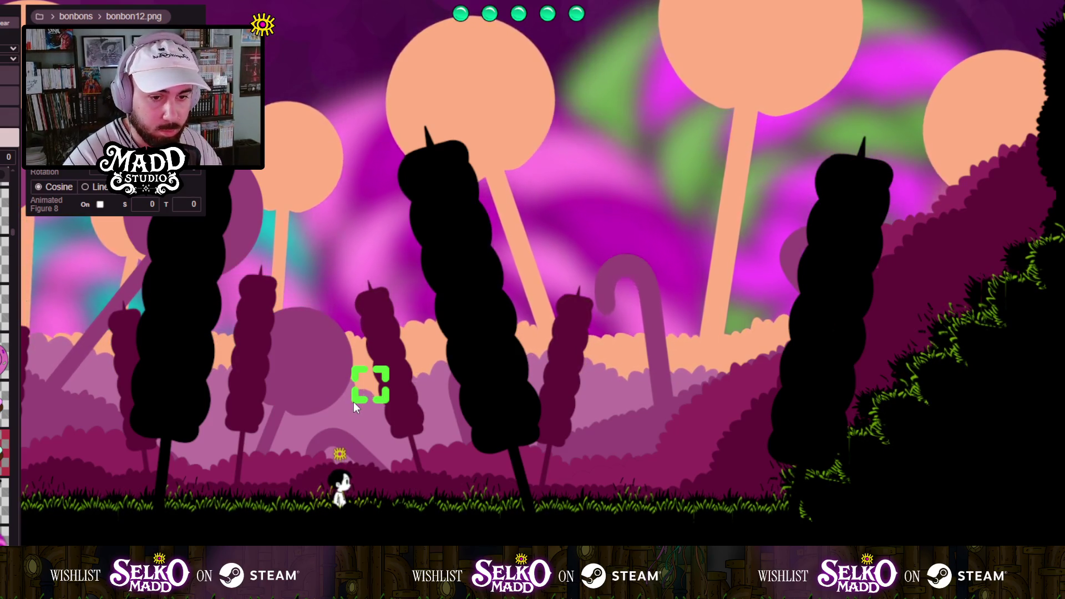
{"action": "scroll", "coordinate": [369, 401], "scroll_direction": "up", "scroll_amount": 5}
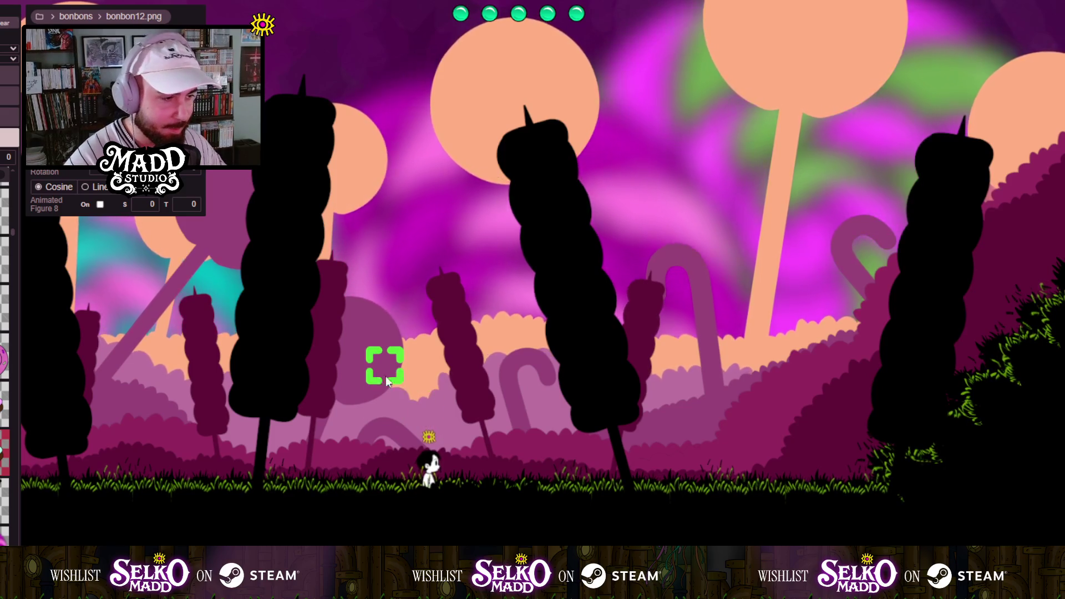
Step: Walk the character right onto the grassy ground among tall dark trees below the statue cliff
{"action": "key", "text": "d"}
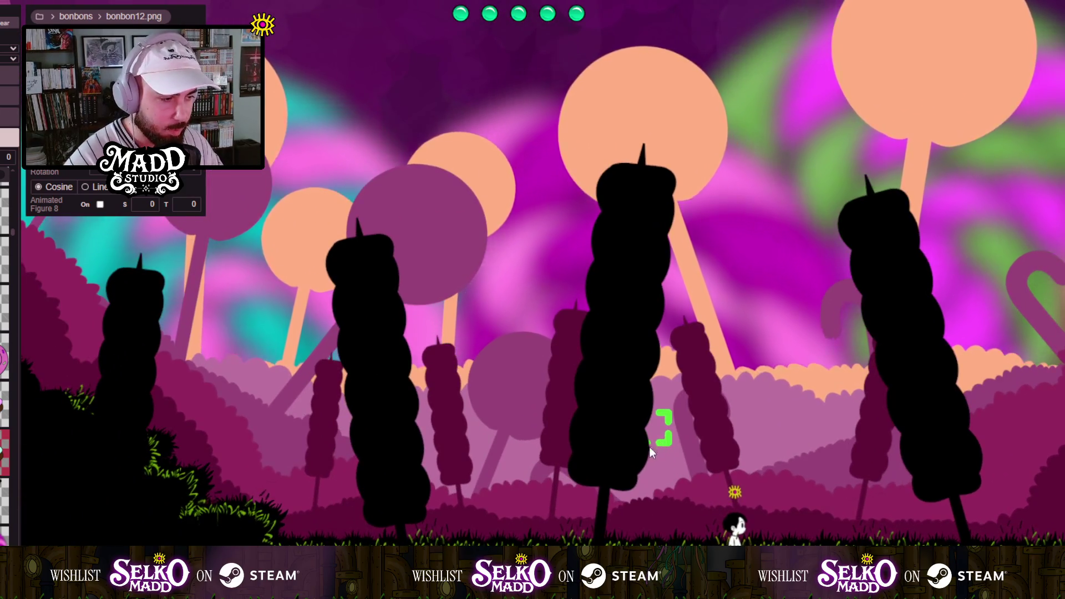
{"action": "key", "text": "d"}
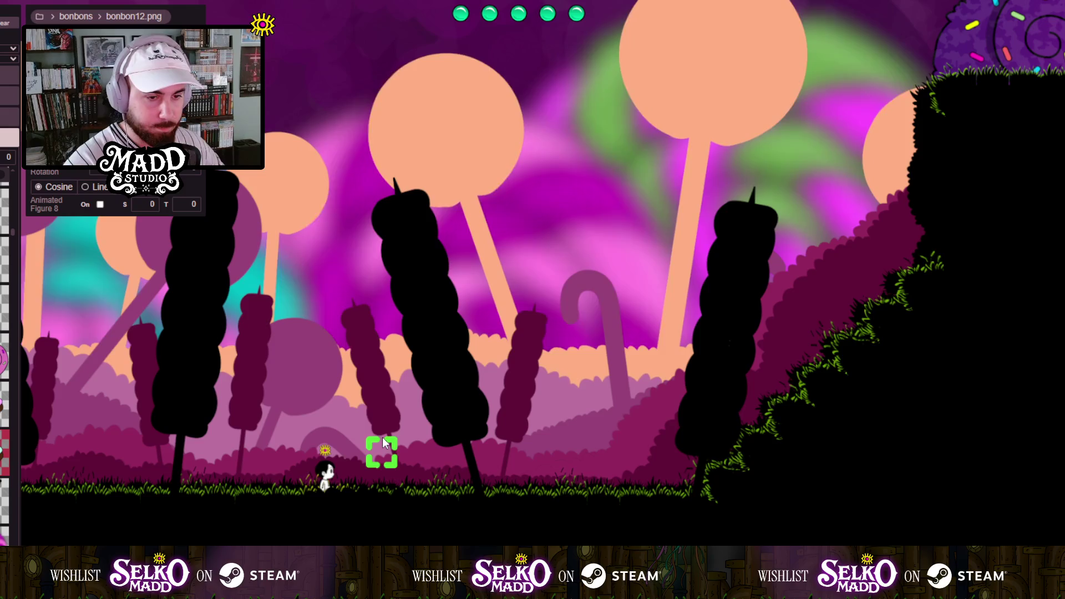
{"action": "scroll", "coordinate": [671, 375], "scroll_direction": "down", "scroll_amount": 3}
Step: Pan over the cupcakes and candy canes, zoom out and back in, then walk right
{"action": "mouse_move", "coordinate": [687, 370]}
{"action": "left_mouse_down"}
{"action": "mouse_move", "coordinate": [344, 416]}
{"action": "mouse_move", "coordinate": [233, 448]}
{"action": "mouse_move", "coordinate": [309, 371]}
{"action": "mouse_move", "coordinate": [293, 360]}
{"action": "left_mouse_up"}
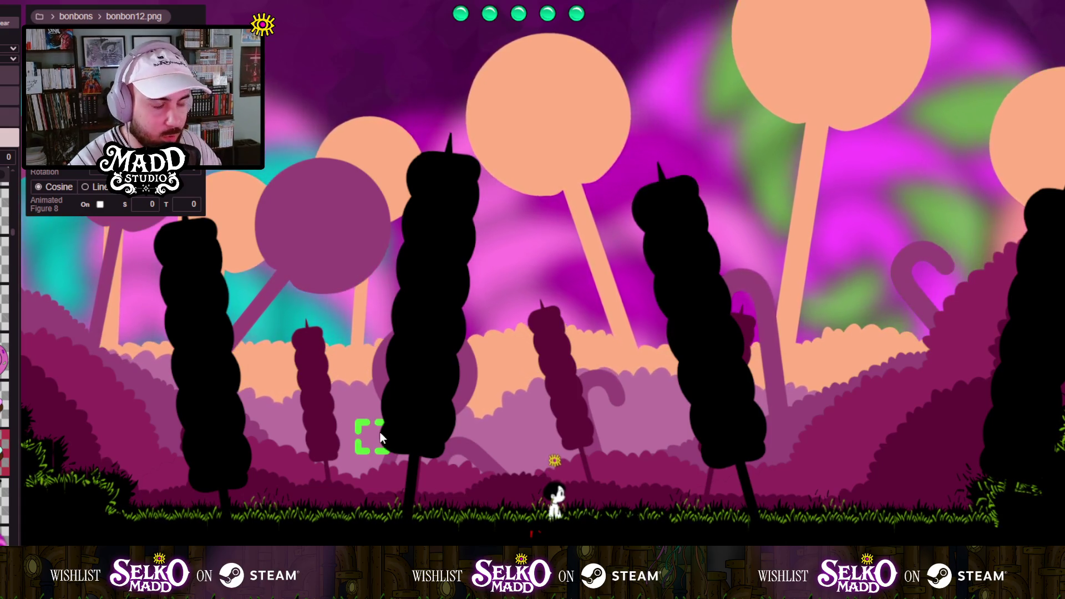
{"action": "scroll", "coordinate": [380, 438], "scroll_direction": "down", "scroll_amount": 3}
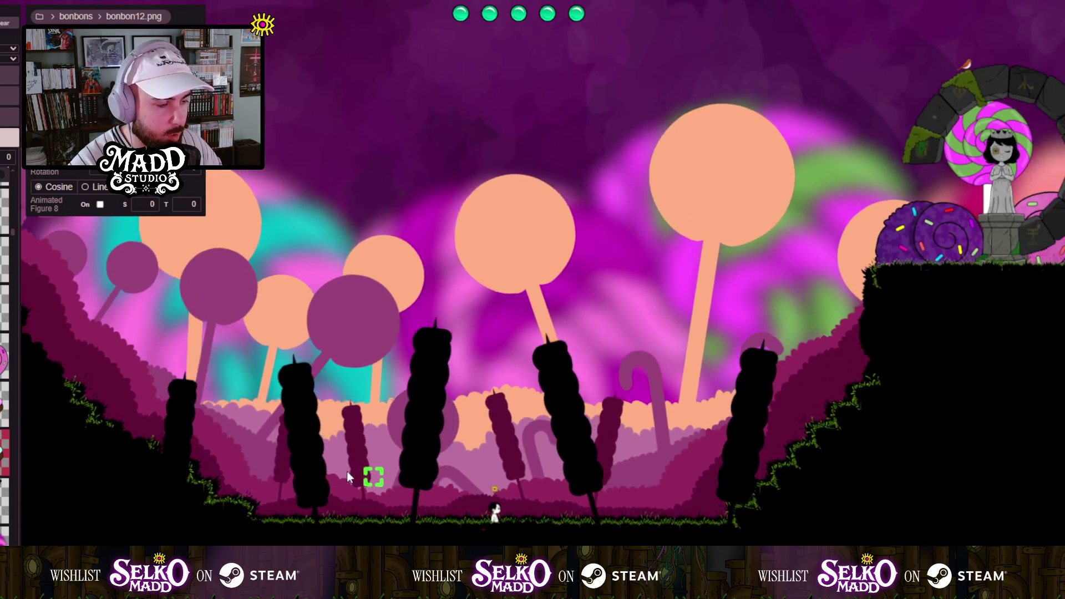
{"action": "scroll", "coordinate": [342, 463], "scroll_direction": "up", "scroll_amount": 3}
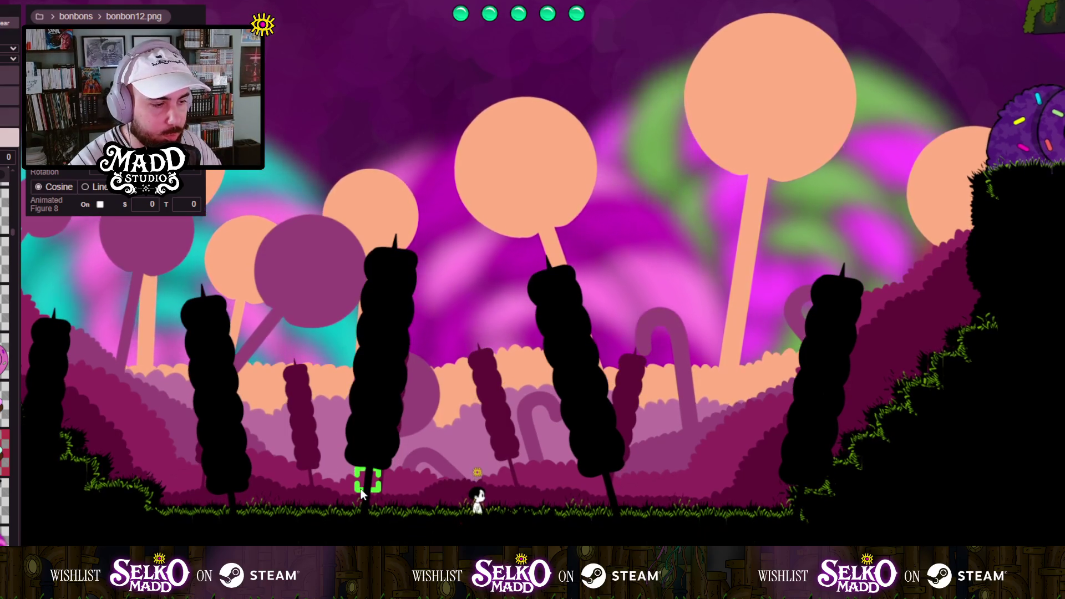
{"action": "scroll", "coordinate": [359, 488], "scroll_direction": "up", "scroll_amount": 2}
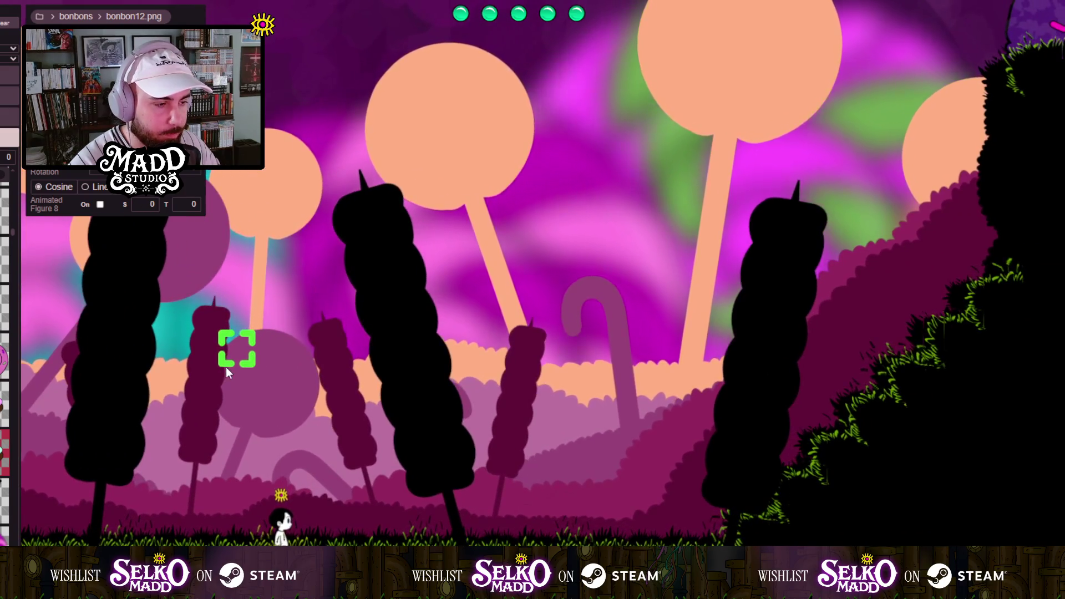
{"action": "key", "text": "d"}
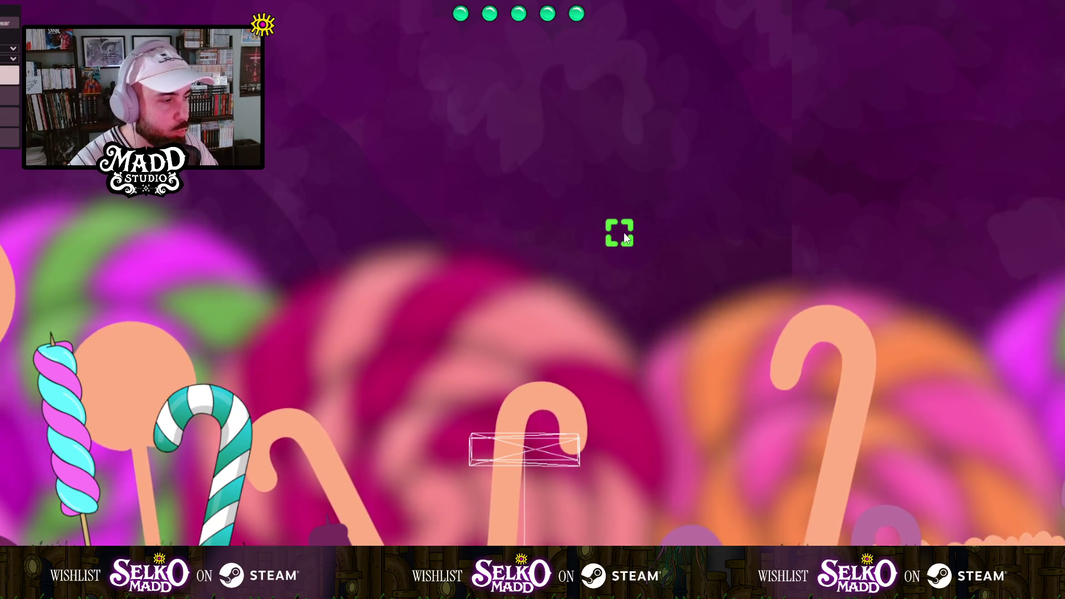
Step: Draw a floating black grassy platform in the sky above the candy canes, then zoom out
{"action": "left_click_drag", "start_coordinate": [638, 239], "coordinate": [893, 239]}
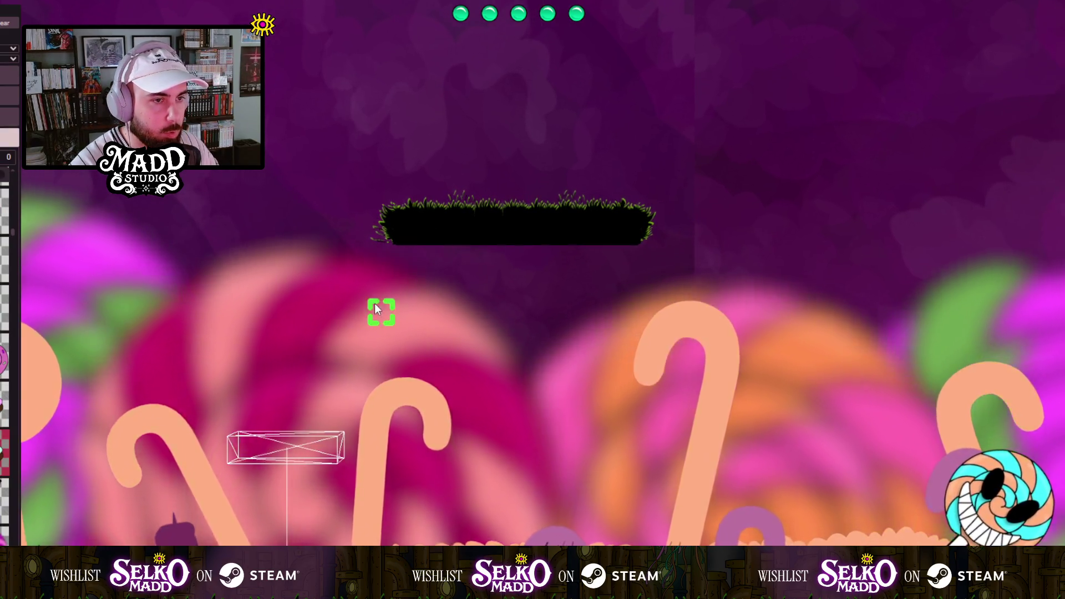
{"action": "scroll", "coordinate": [484, 324], "scroll_direction": "down", "scroll_amount": 5}
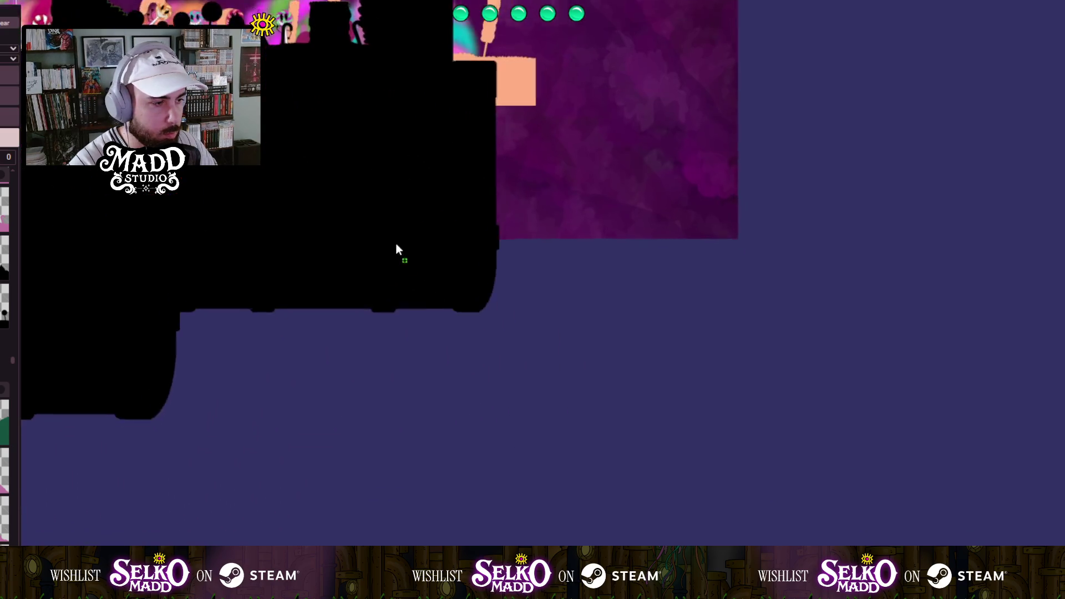
Step: Place a hook support piece, undo its resize, and pick a different platform piece
{"action": "mouse_move", "coordinate": [295, 375]}
{"action": "left_mouse_down"}
{"action": "mouse_move", "coordinate": [350, 376]}
{"action": "mouse_move", "coordinate": [341, 417]}
{"action": "left_mouse_up"}
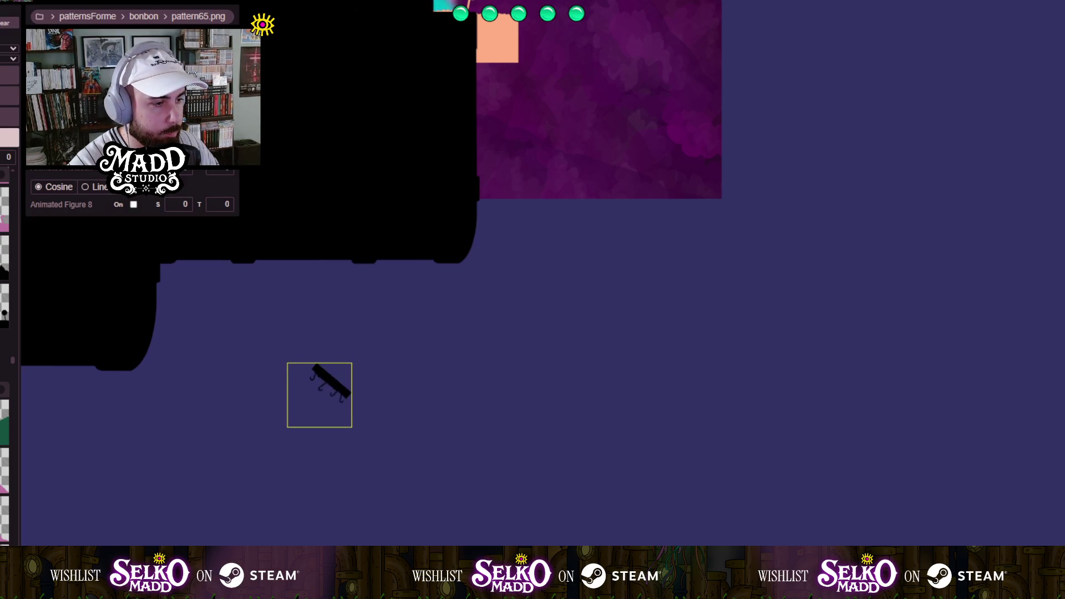
{"action": "scroll", "coordinate": [485, 348], "scroll_direction": "down", "scroll_amount": 3}
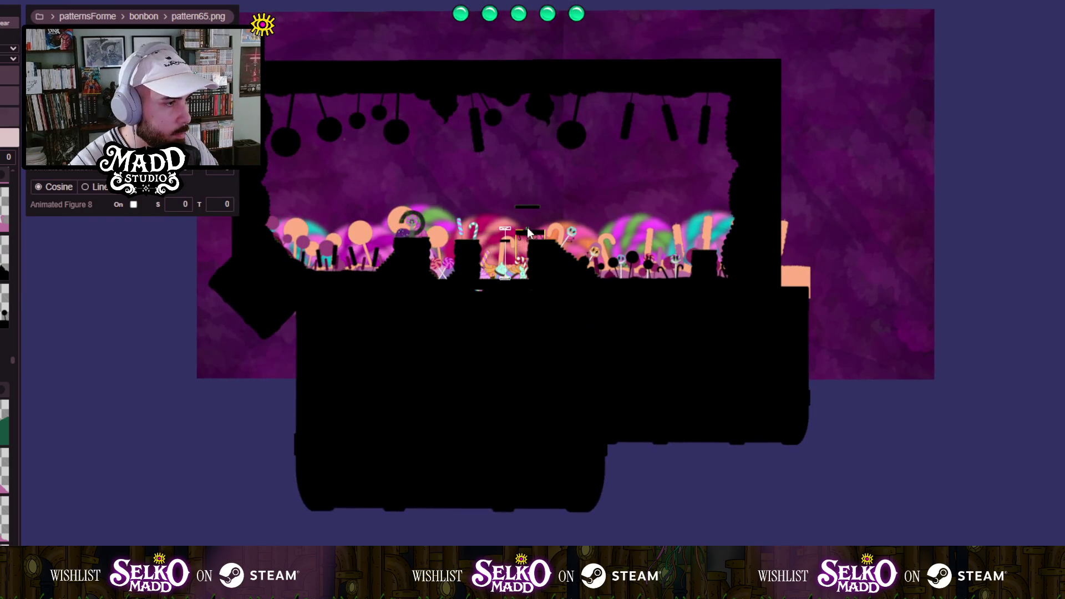
{"action": "scroll", "coordinate": [525, 208], "scroll_direction": "up", "scroll_amount": 5}
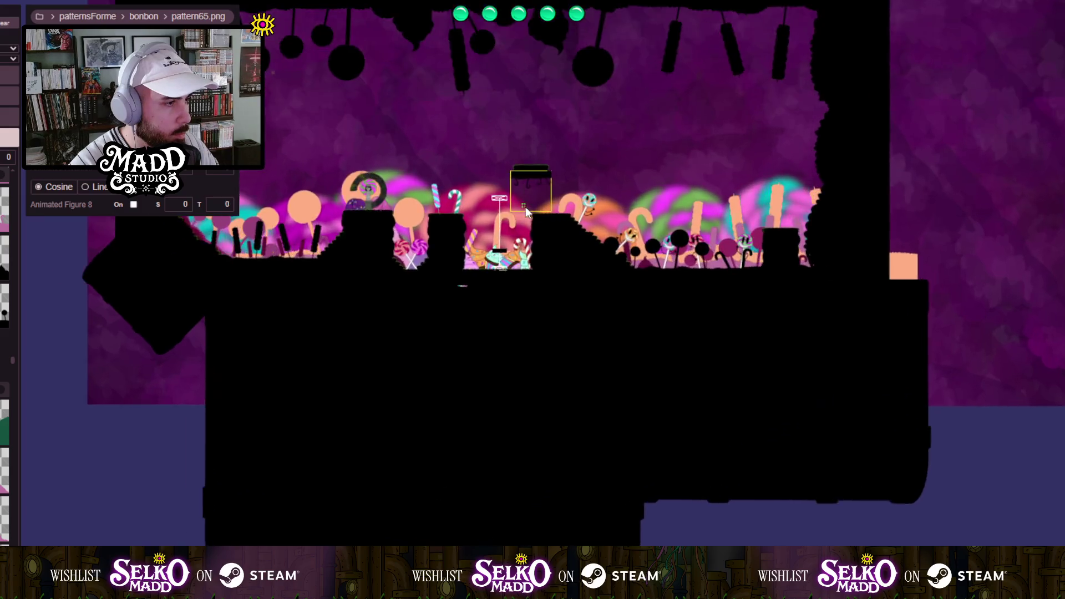
{"action": "scroll", "coordinate": [491, 300], "scroll_direction": "up", "scroll_amount": 5}
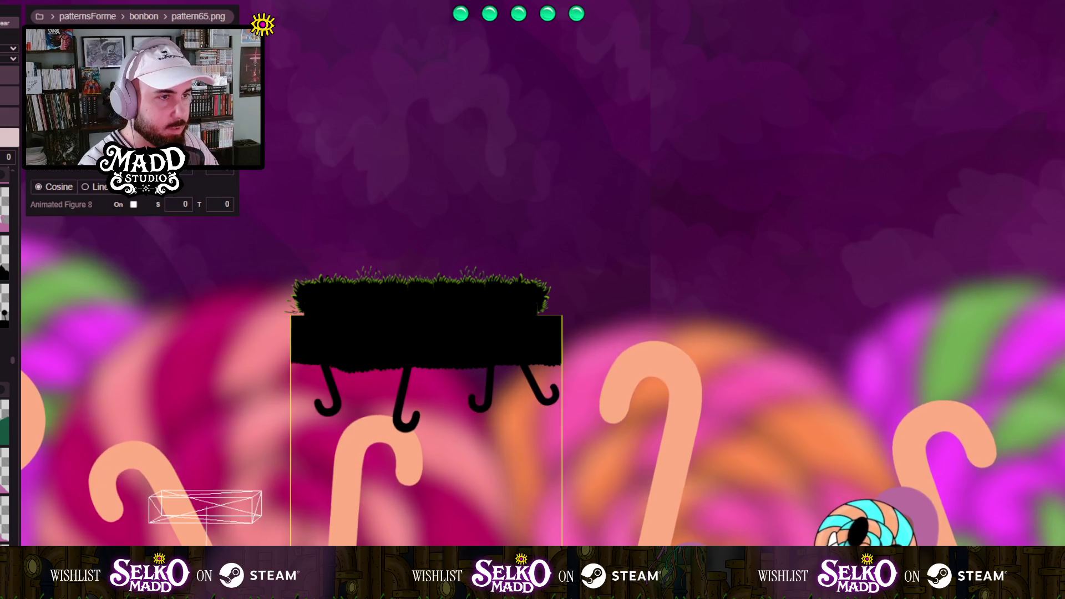
{"action": "key", "text": "ctrl+z"}
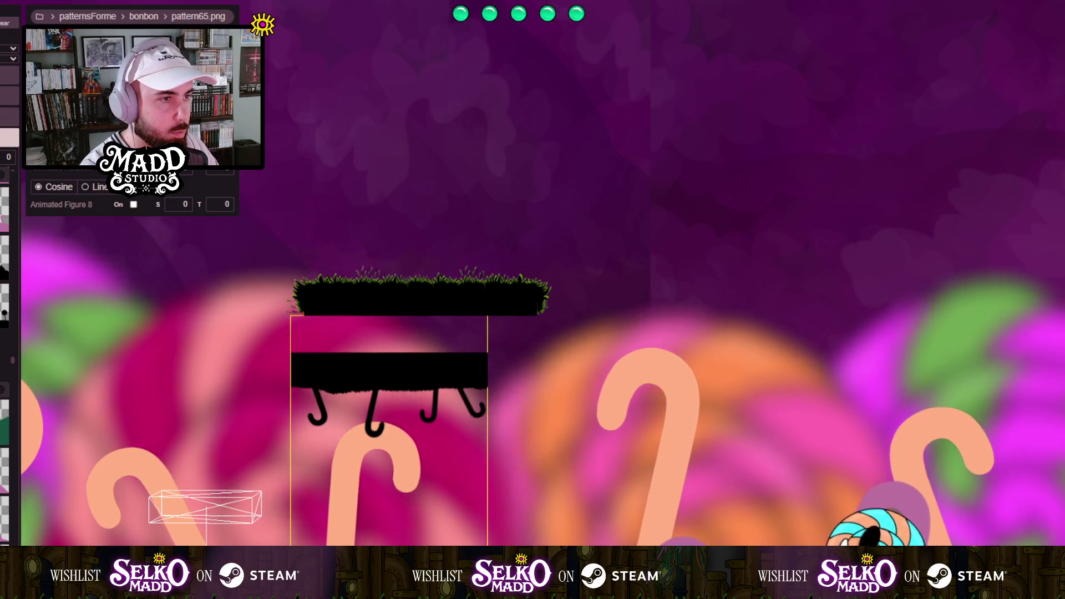
{"action": "left_click", "coordinate": [349, 411]}
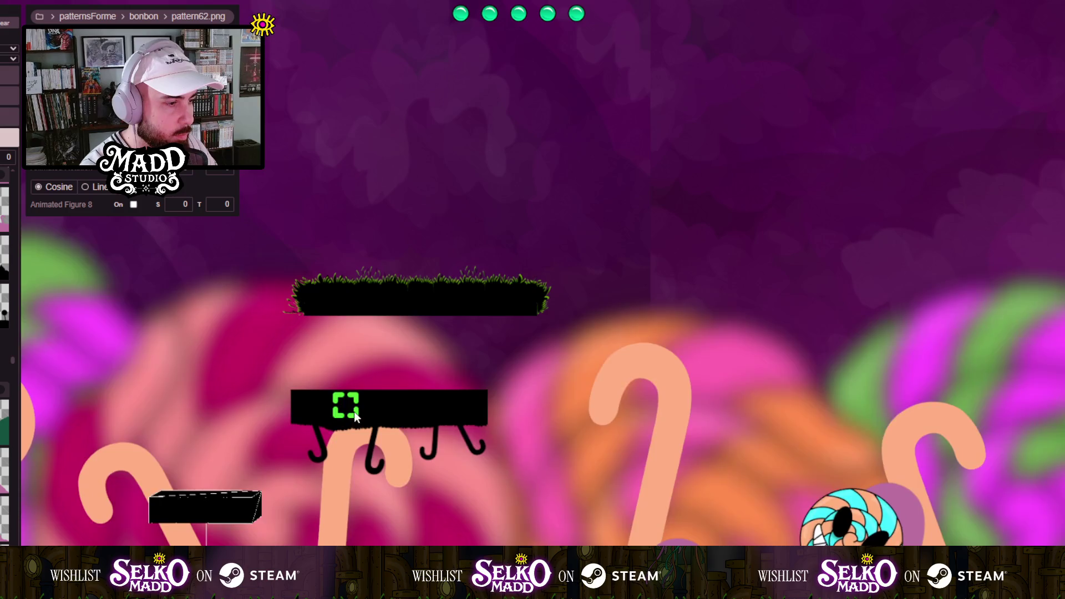
{"action": "scroll", "coordinate": [355, 405], "scroll_direction": "down", "scroll_amount": 5}
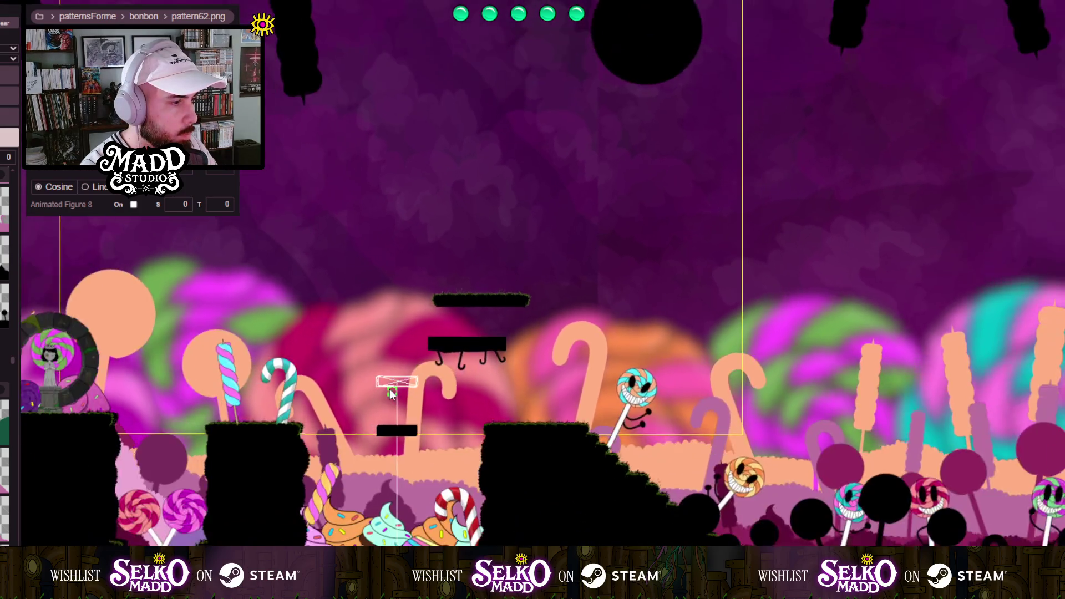
{"action": "scroll", "coordinate": [384, 398], "scroll_direction": "up", "scroll_amount": 5}
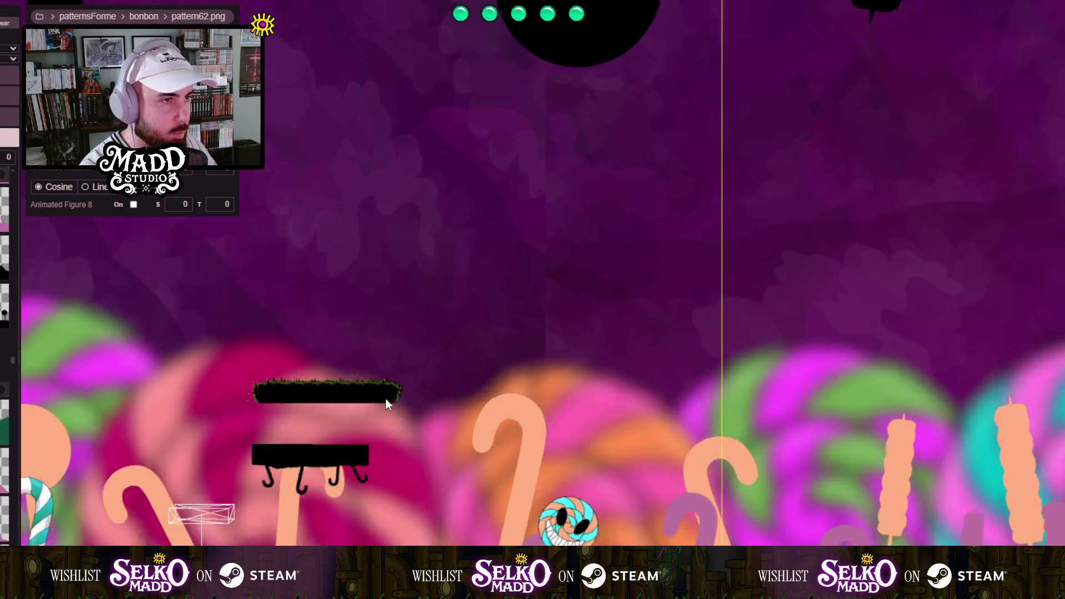
{"action": "scroll", "coordinate": [387, 399], "scroll_direction": "down", "scroll_amount": 3}
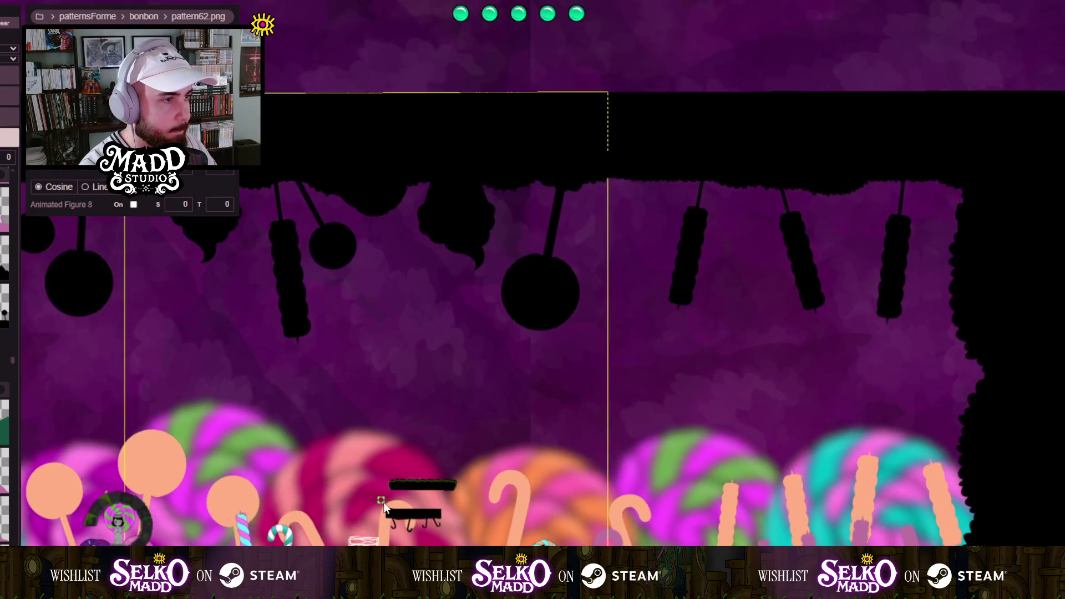
{"action": "scroll", "coordinate": [450, 477], "scroll_direction": "up", "scroll_amount": 4}
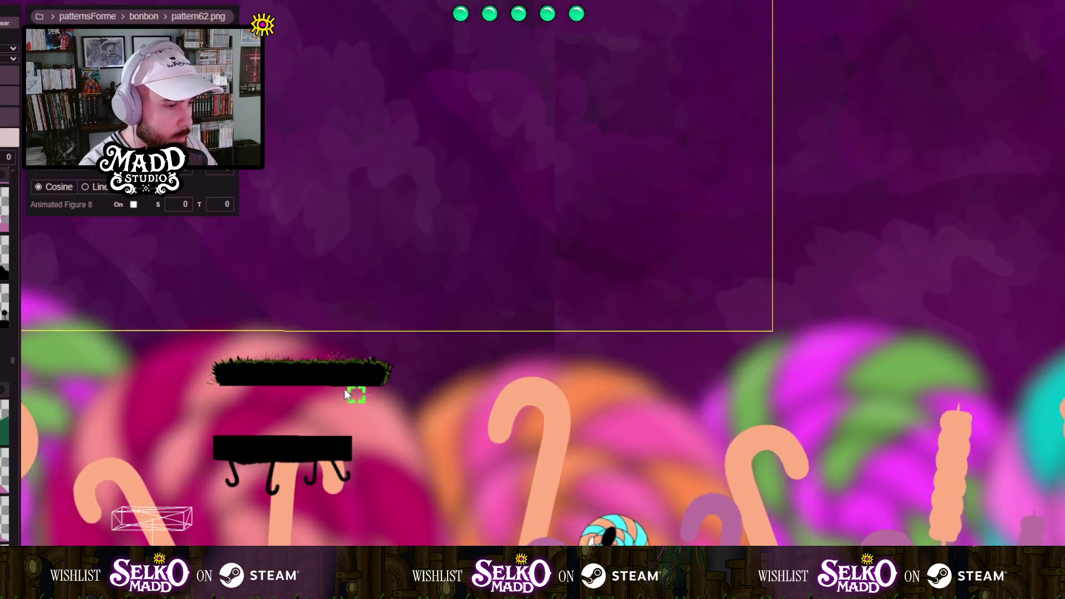
{"action": "scroll", "coordinate": [344, 394], "scroll_direction": "up", "scroll_amount": 2}
Step: Fit the hooked black support flush under the grass platform, with its block narrower and taller
{"action": "left_click", "coordinate": [367, 439]}
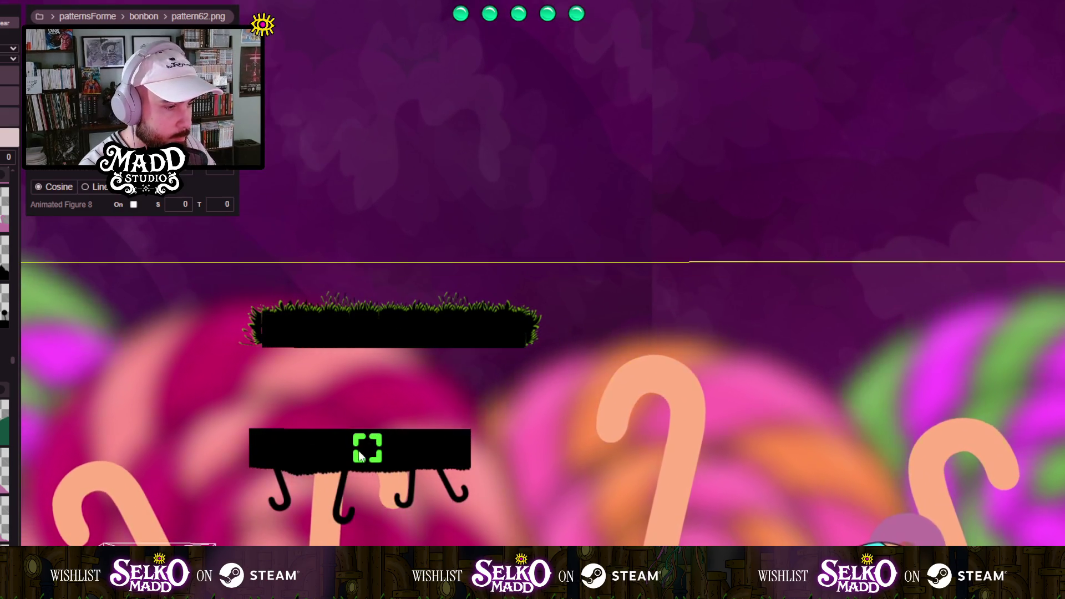
{"action": "left_click_drag", "start_coordinate": [367, 434], "coordinate": [384, 348]}
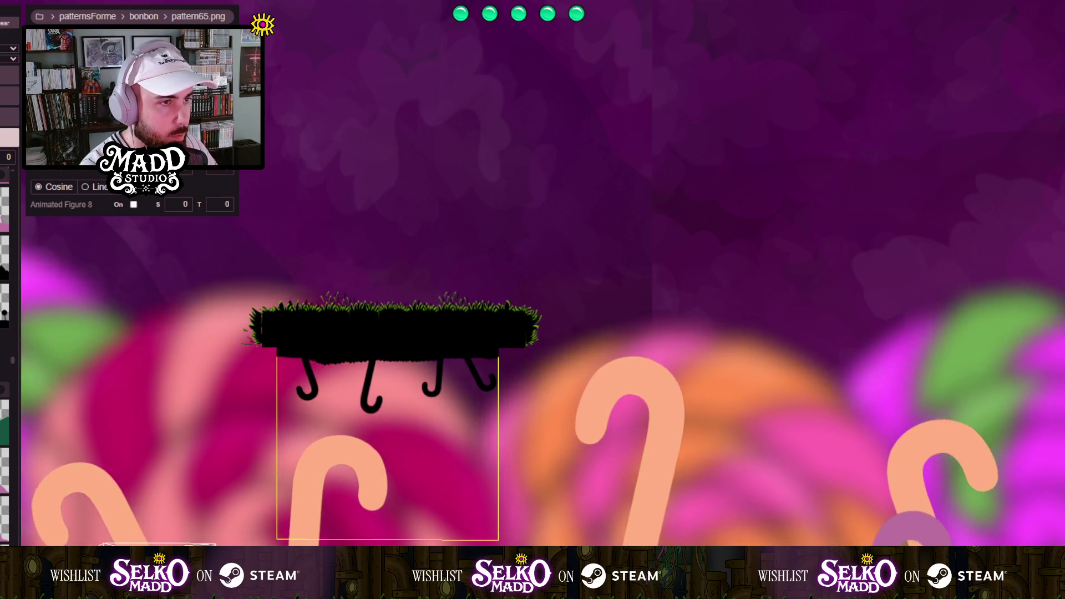
{"action": "key", "text": "ctrl+z"}
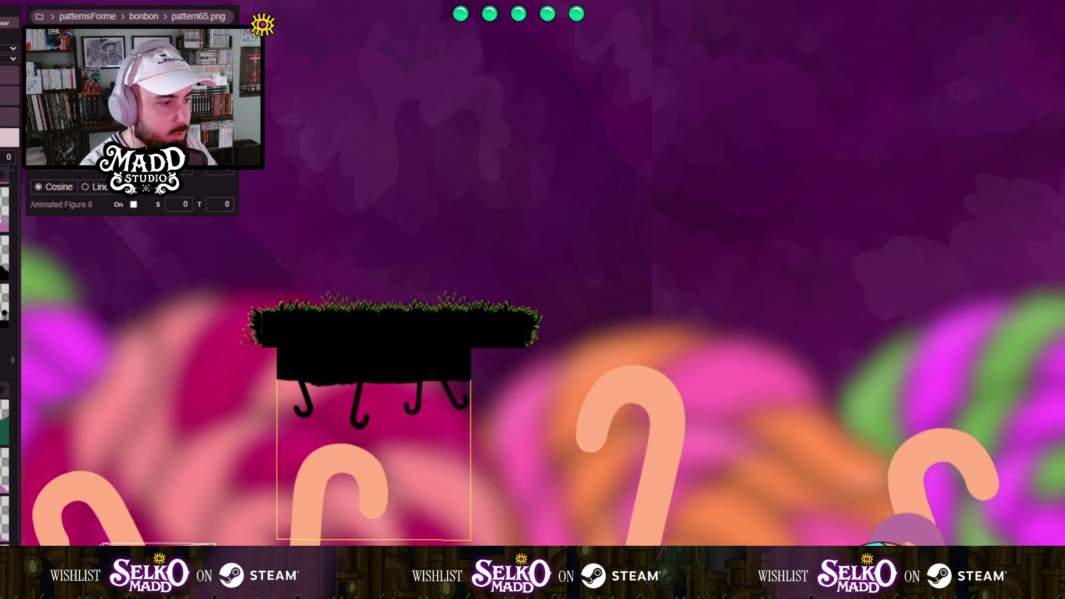
{"action": "left_click_drag", "start_coordinate": [353, 404], "coordinate": [353, 369]}
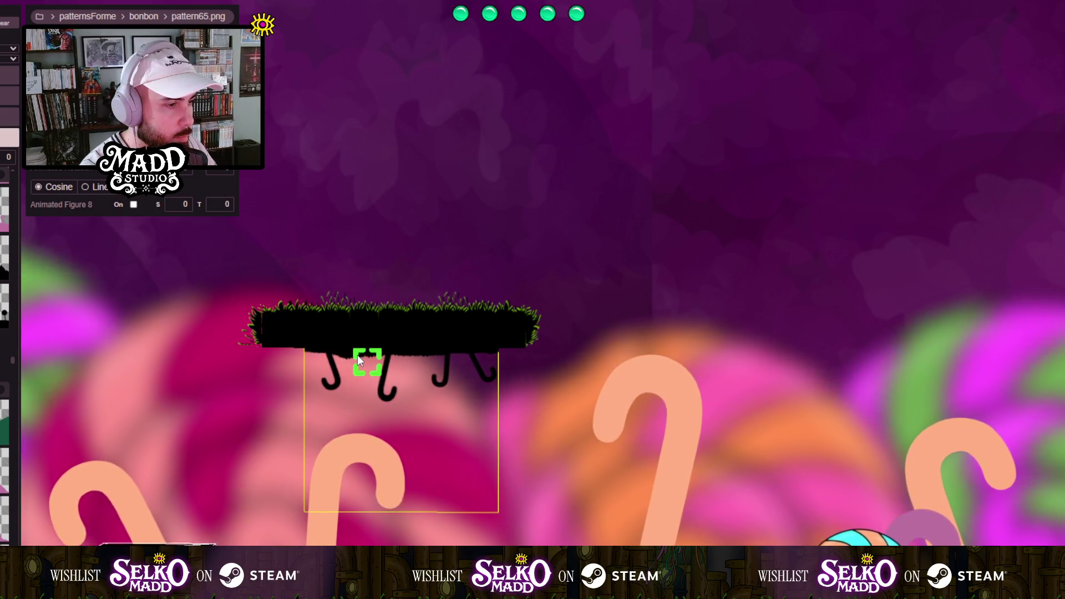
{"action": "mouse_move", "coordinate": [354, 335]}
{"action": "left_mouse_down"}
{"action": "mouse_move", "coordinate": [358, 525]}
{"action": "mouse_move", "coordinate": [381, 274]}
{"action": "left_mouse_up"}
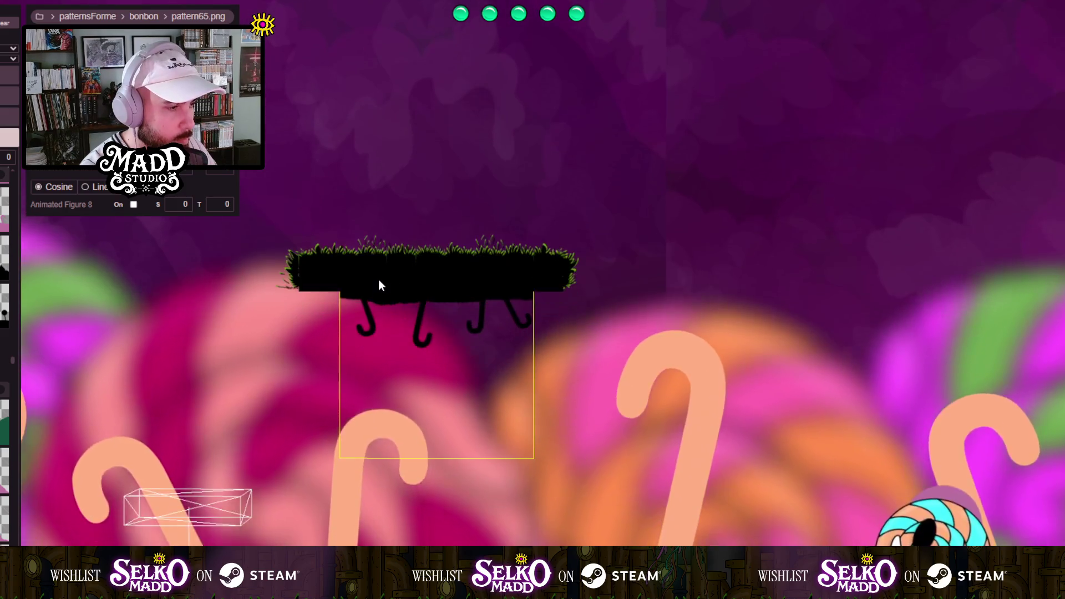
{"action": "scroll", "coordinate": [364, 248], "scroll_direction": "up", "scroll_amount": 2}
{"action": "left_click_drag", "start_coordinate": [342, 347], "coordinate": [337, 416]}
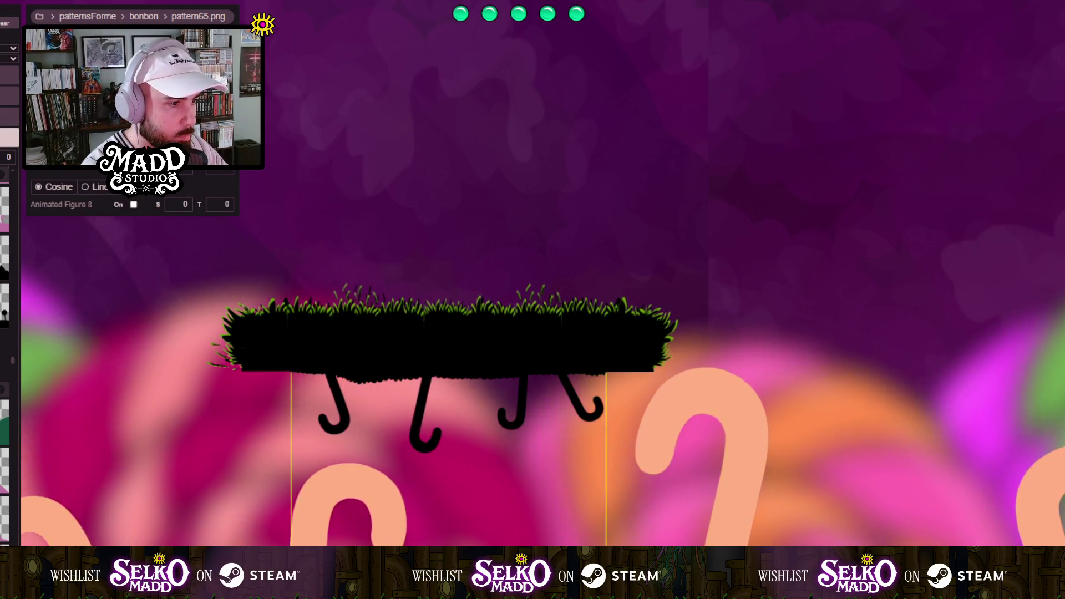
Step: Zoom out and pan past the hanging black ceiling platforms to the level's far right end
{"action": "scroll", "coordinate": [415, 239], "scroll_direction": "down", "scroll_amount": 2}
{"action": "mouse_move", "coordinate": [416, 244]}
{"action": "left_mouse_down"}
{"action": "mouse_move", "coordinate": [262, 311]}
{"action": "mouse_move", "coordinate": [142, 317]}
{"action": "mouse_move", "coordinate": [295, 326]}
{"action": "mouse_move", "coordinate": [598, 312]}
{"action": "mouse_move", "coordinate": [441, 345]}
{"action": "mouse_move", "coordinate": [448, 394]}
{"action": "left_mouse_up"}
{"action": "scroll", "coordinate": [448, 394], "scroll_direction": "down", "scroll_amount": 2}
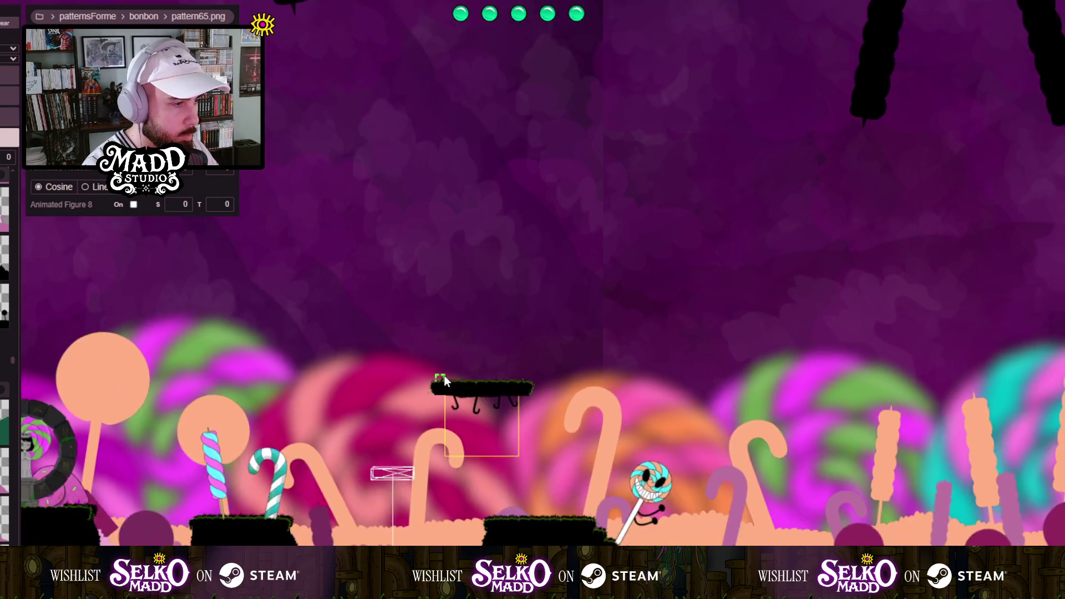
{"action": "left_click_drag", "start_coordinate": [475, 207], "coordinate": [418, 415]}
{"action": "left_click_drag", "start_coordinate": [450, 161], "coordinate": [453, 274]}
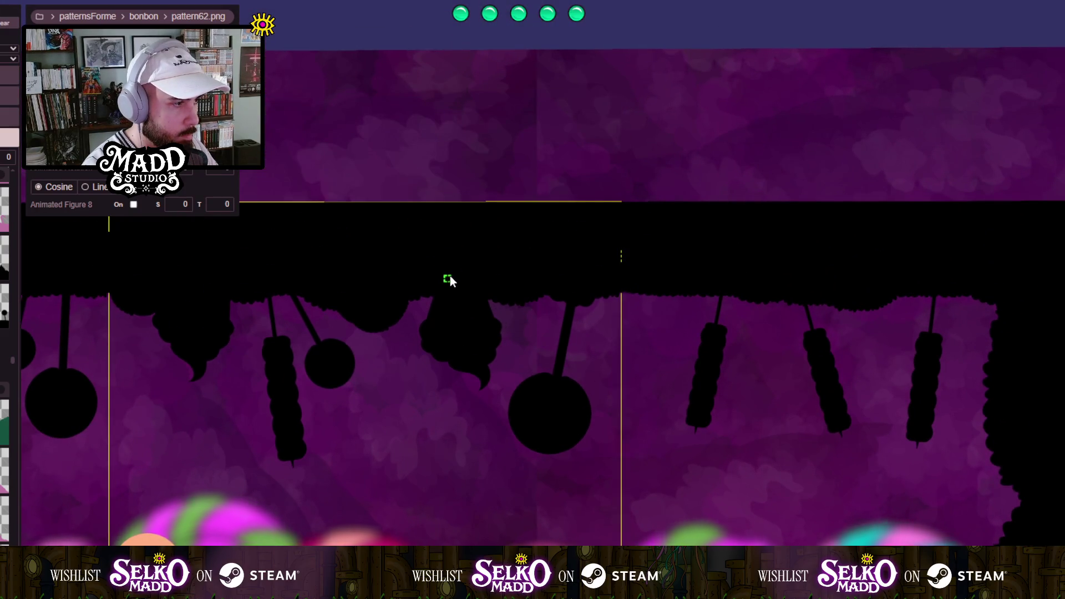
{"action": "left_click_drag", "start_coordinate": [335, 285], "coordinate": [77, 171]}
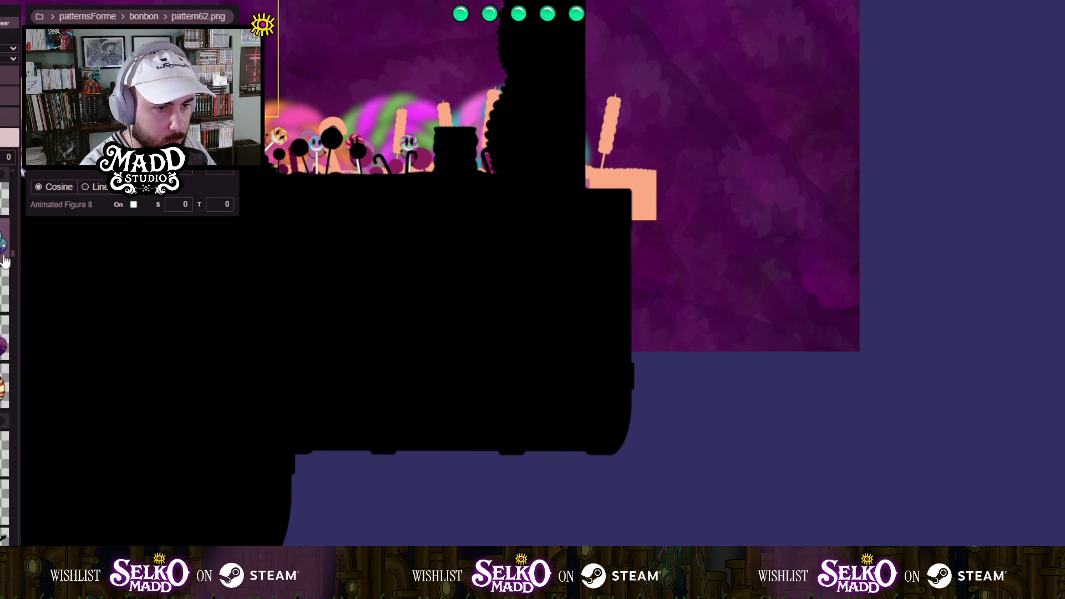
Step: Shift the large black barrel mass about 80 px to the left
{"action": "scroll", "coordinate": [6, 259], "scroll_direction": "up", "scroll_amount": 5}
{"action": "scroll", "coordinate": [5, 277], "scroll_direction": "down", "scroll_amount": 3}
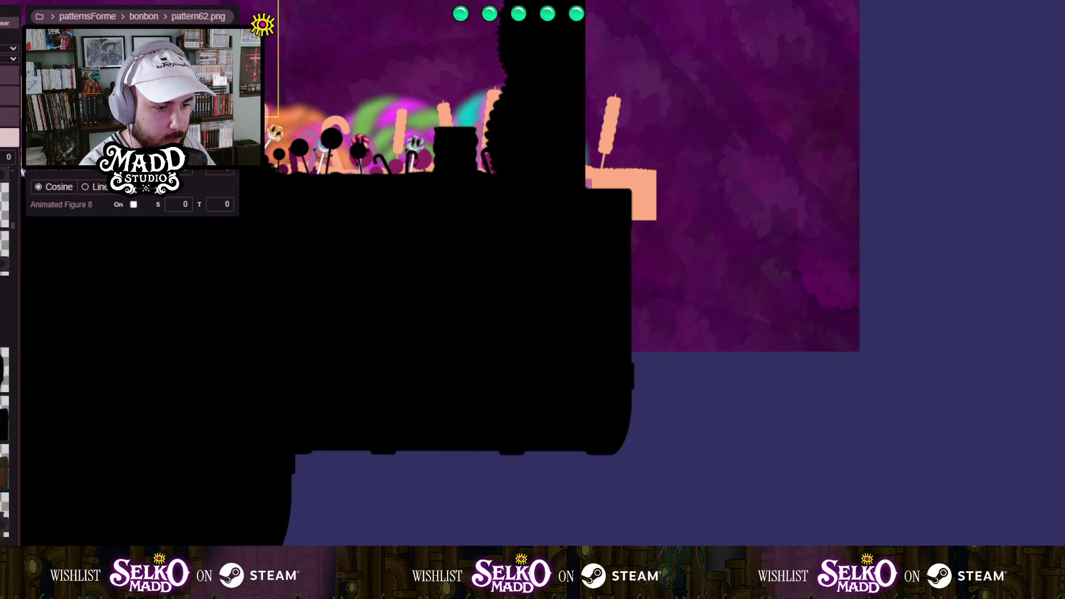
{"action": "left_click", "coordinate": [546, 526]}
{"action": "left_click_drag", "start_coordinate": [531, 515], "coordinate": [486, 508]}
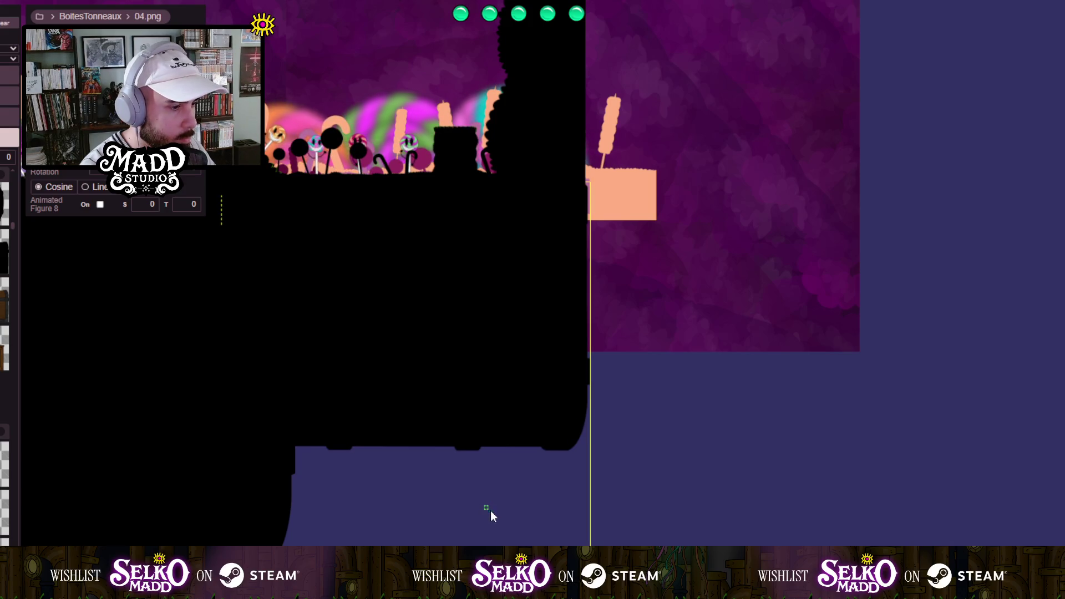
Step: Place the 07.png treasure chest on top of the floating grassy platform
{"action": "left_click", "coordinate": [658, 521]}
{"action": "left_click", "coordinate": [661, 521]}
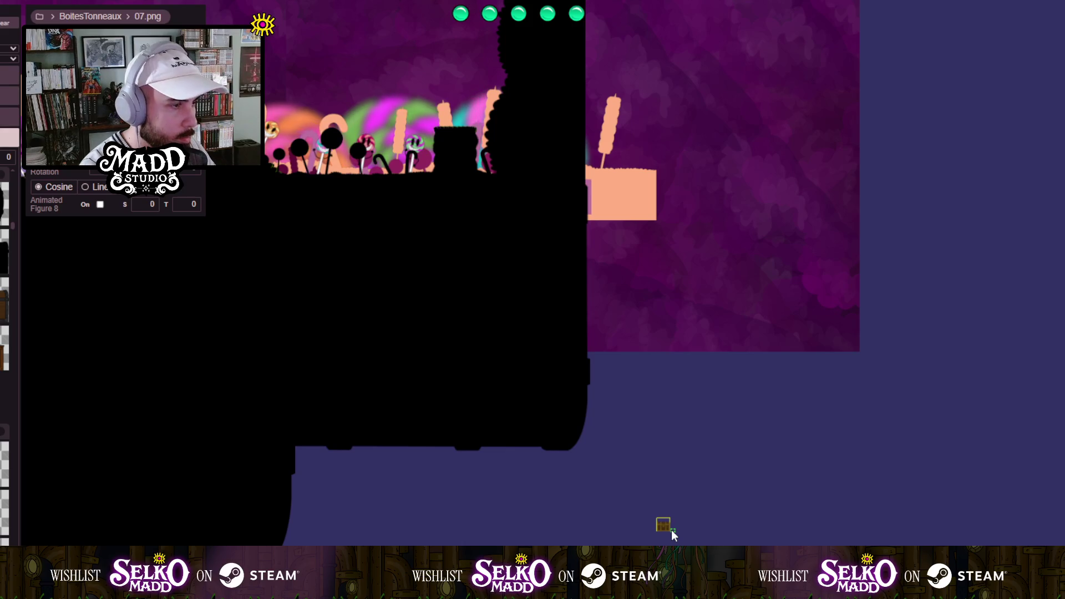
{"action": "mouse_move", "coordinate": [673, 534]}
{"action": "left_mouse_down"}
{"action": "mouse_move", "coordinate": [785, 529]}
{"action": "mouse_move", "coordinate": [737, 507]}
{"action": "mouse_move", "coordinate": [762, 527]}
{"action": "mouse_move", "coordinate": [751, 486]}
{"action": "mouse_move", "coordinate": [324, 150]}
{"action": "mouse_move", "coordinate": [345, 137]}
{"action": "left_mouse_up"}
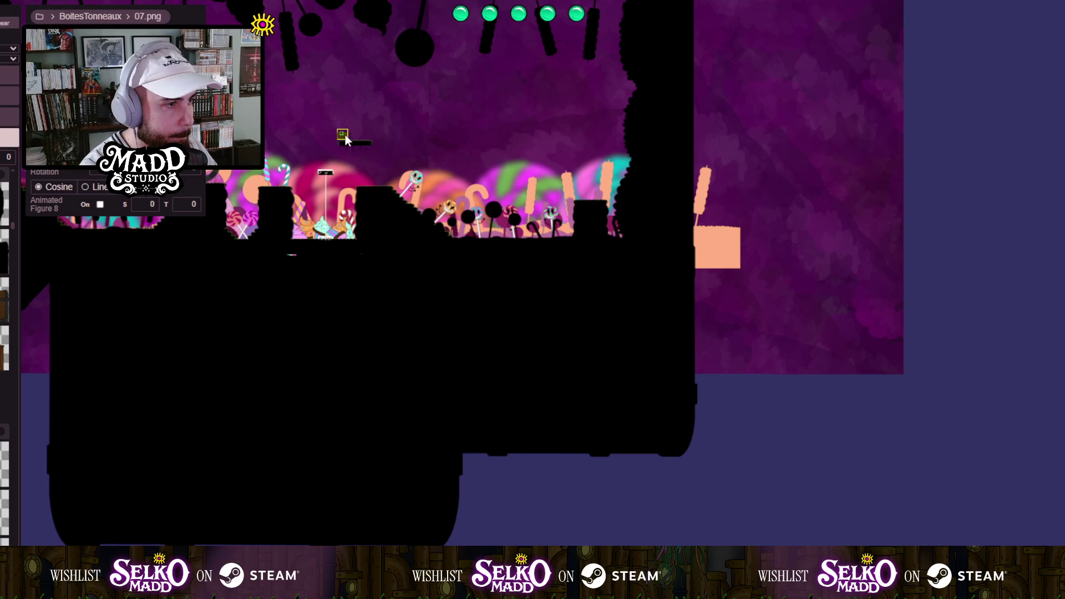
{"action": "scroll", "coordinate": [354, 135], "scroll_direction": "up", "scroll_amount": 3}
{"action": "scroll", "coordinate": [451, 332], "scroll_direction": "up", "scroll_amount": 5}
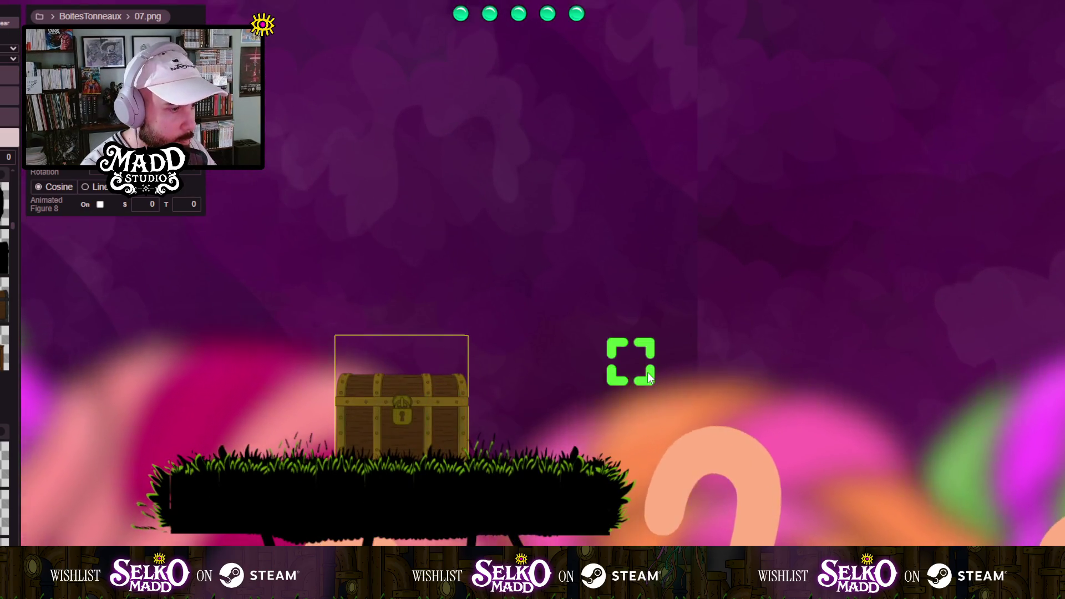
{"action": "mouse_move", "coordinate": [651, 379]}
{"action": "left_mouse_down"}
{"action": "mouse_move", "coordinate": [317, 142]}
{"action": "mouse_move", "coordinate": [239, 33]}
{"action": "left_mouse_up"}
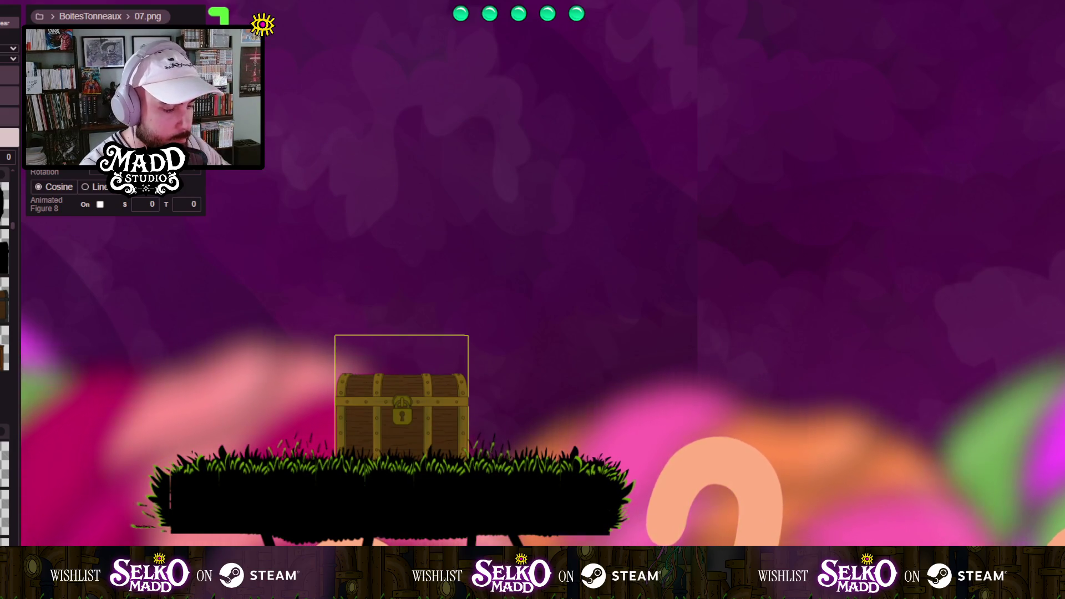
Step: Zoom out to review the finished candy level, then dismiss Pragmata's autosave notice
{"action": "scroll", "coordinate": [582, 516], "scroll_direction": "down", "scroll_amount": 2}
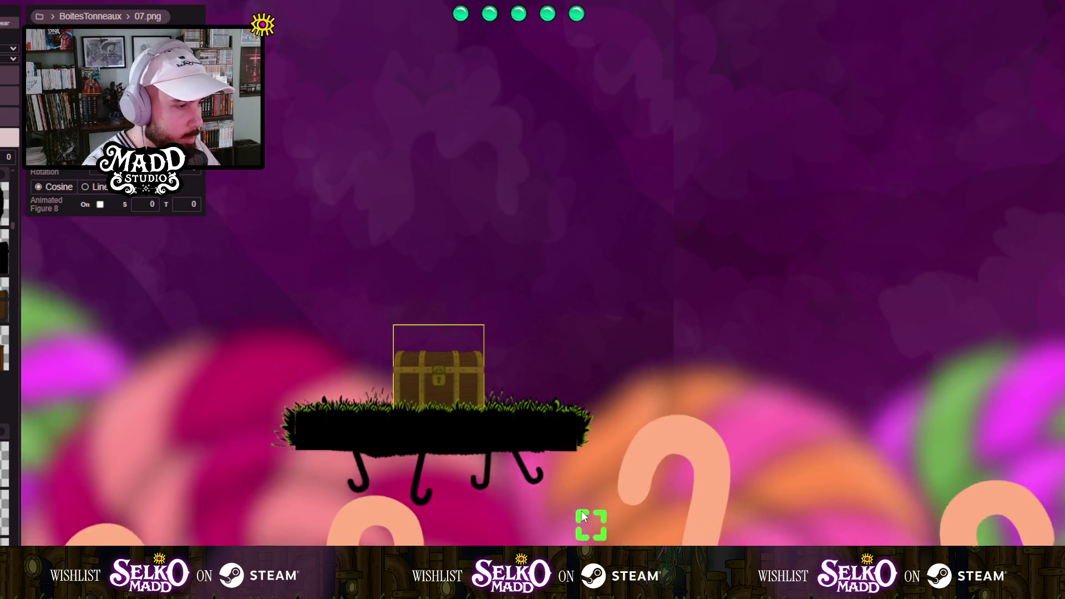
{"action": "scroll", "coordinate": [583, 516], "scroll_direction": "down", "scroll_amount": 3}
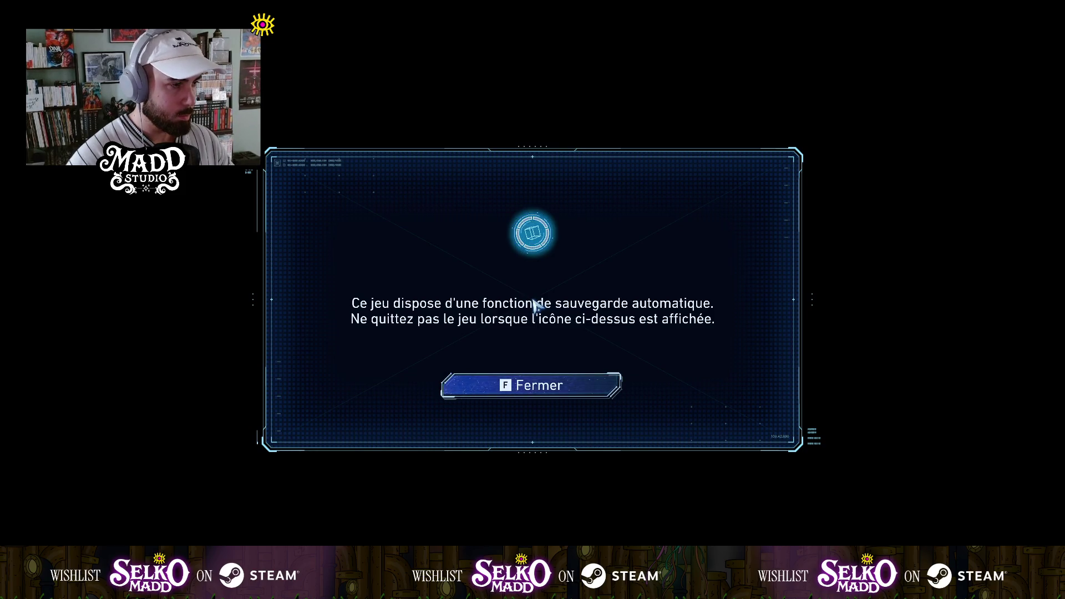
{"action": "key", "text": "f"}
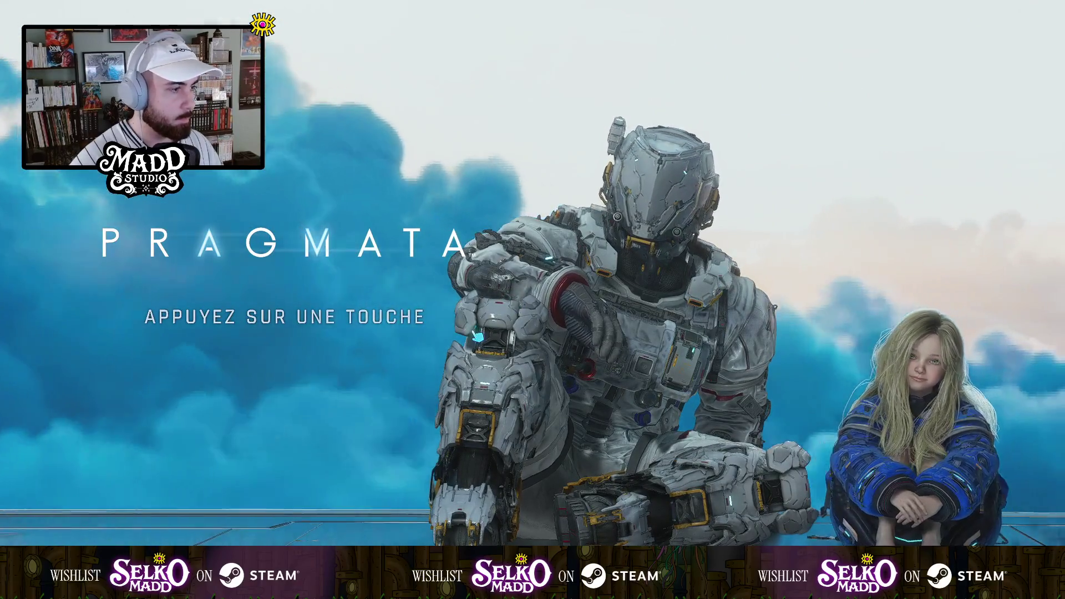
Step: Open Pragmata's main menu from the title screen and continue from the last save
{"action": "left_click", "coordinate": [309, 367]}
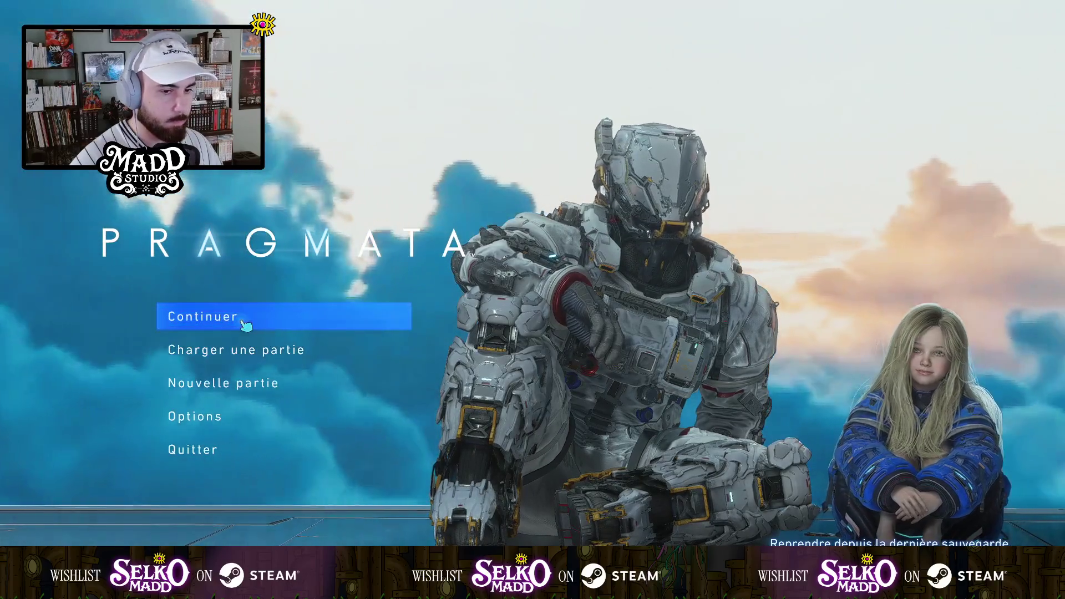
{"action": "left_click", "coordinate": [246, 326]}
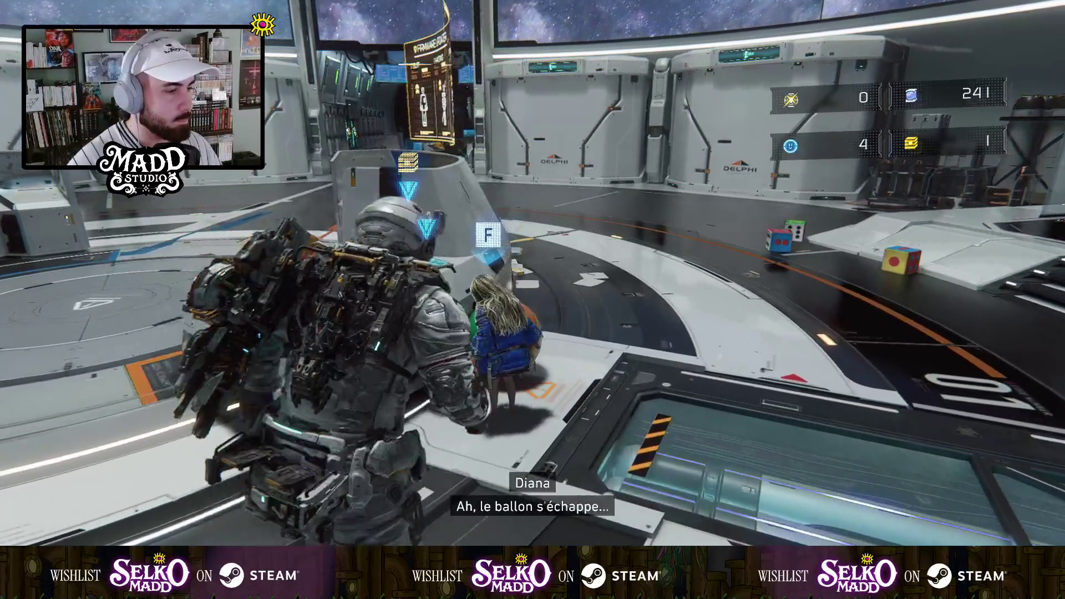
Step: Talk to the girl to start the conversation scene
{"action": "key", "text": "f"}
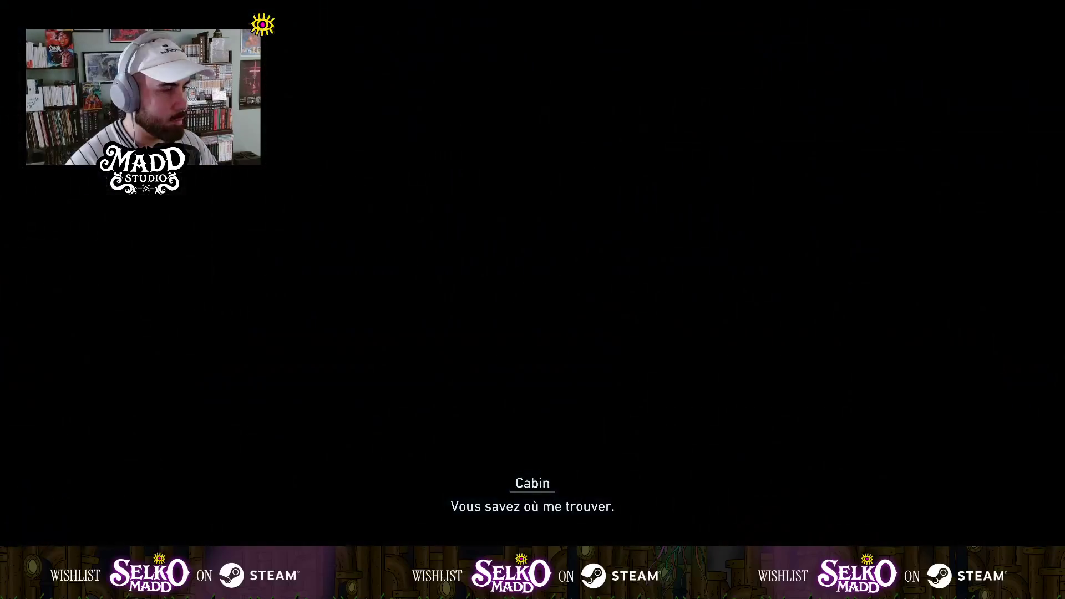
Step: Run to the tram gate and equip Décodage and Multihacking in the two hacking slots
{"action": "key", "text": "w"}
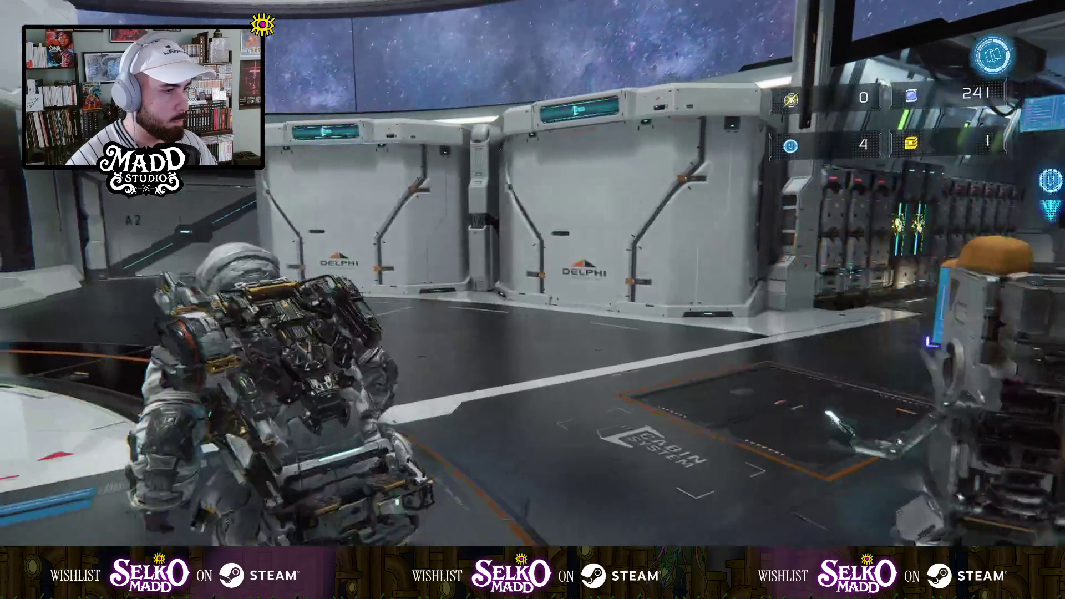
{"action": "key", "text": "w"}
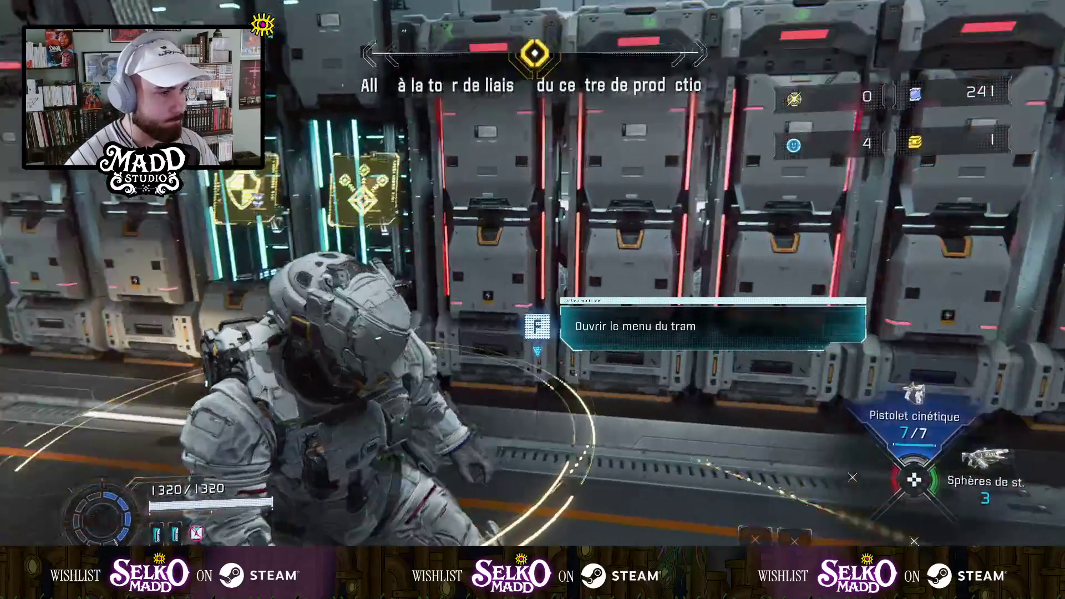
{"action": "key", "text": "f"}
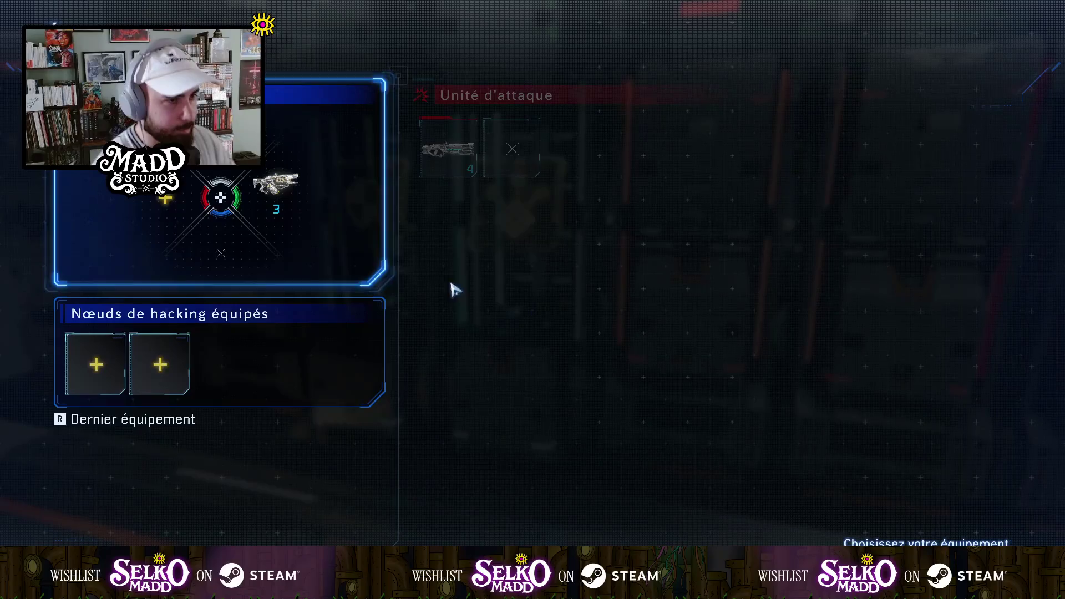
{"action": "left_click", "coordinate": [96, 365]}
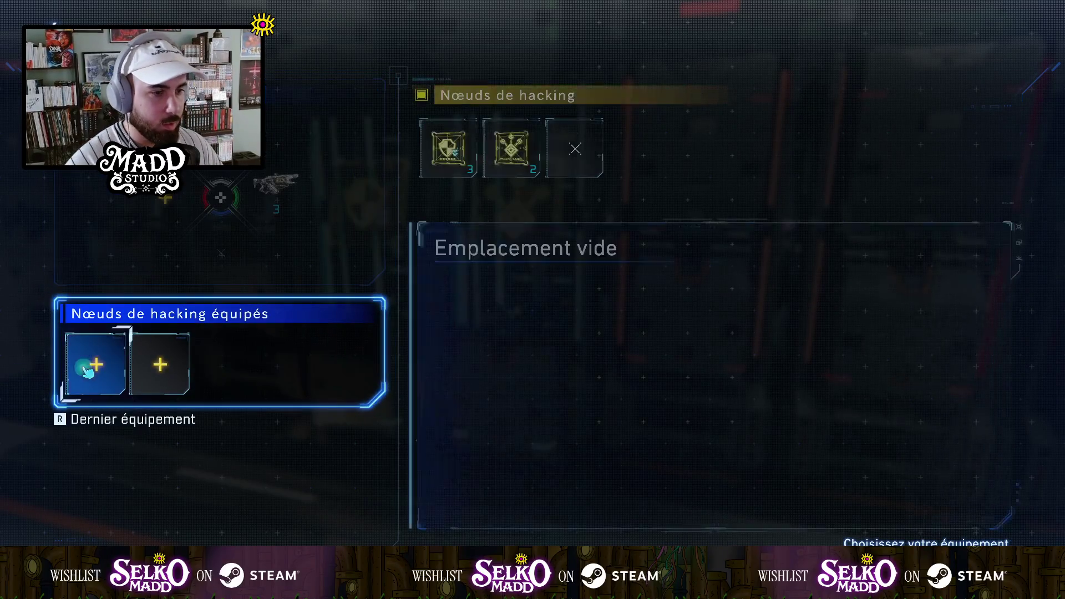
{"action": "left_click", "coordinate": [456, 157]}
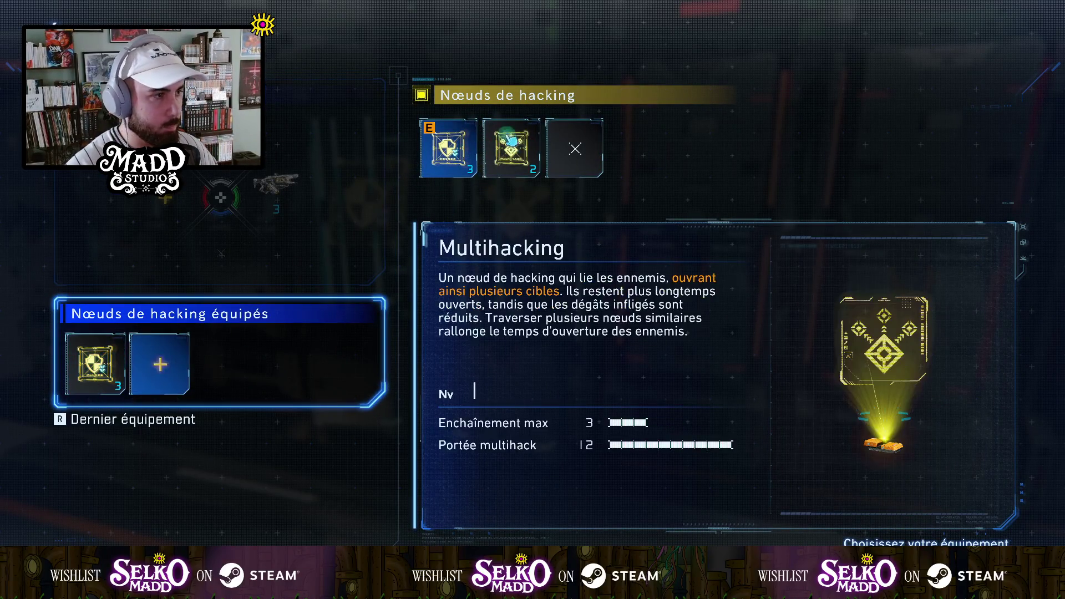
{"action": "left_click", "coordinate": [510, 147]}
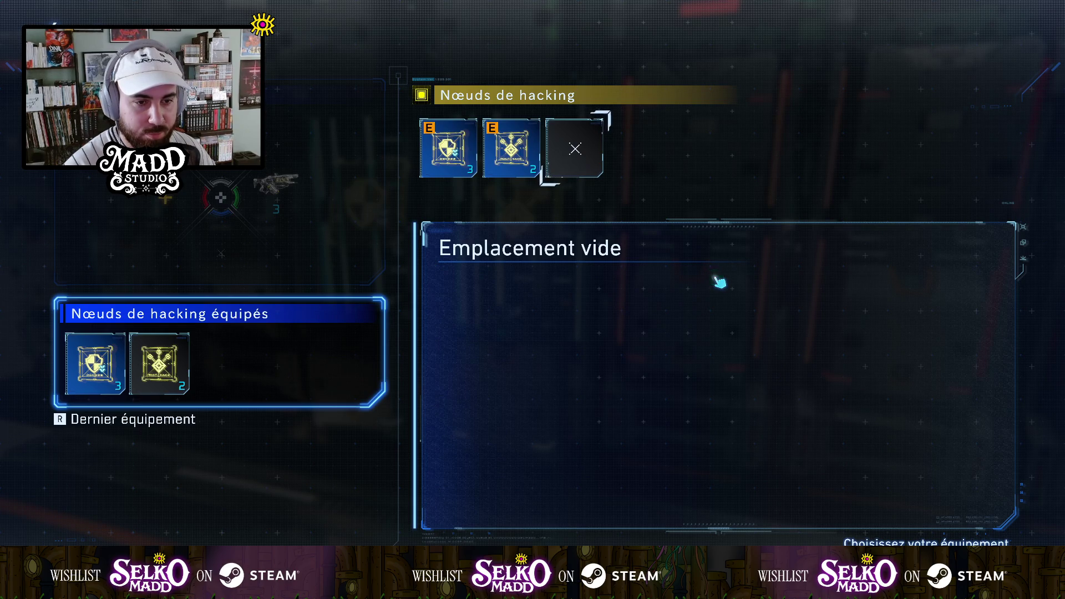
Step: Return to the equipment overview and equip the Fusil à ondes in the empty weapon slot
{"action": "key", "text": "Left"}
{"action": "key", "text": "Left"}
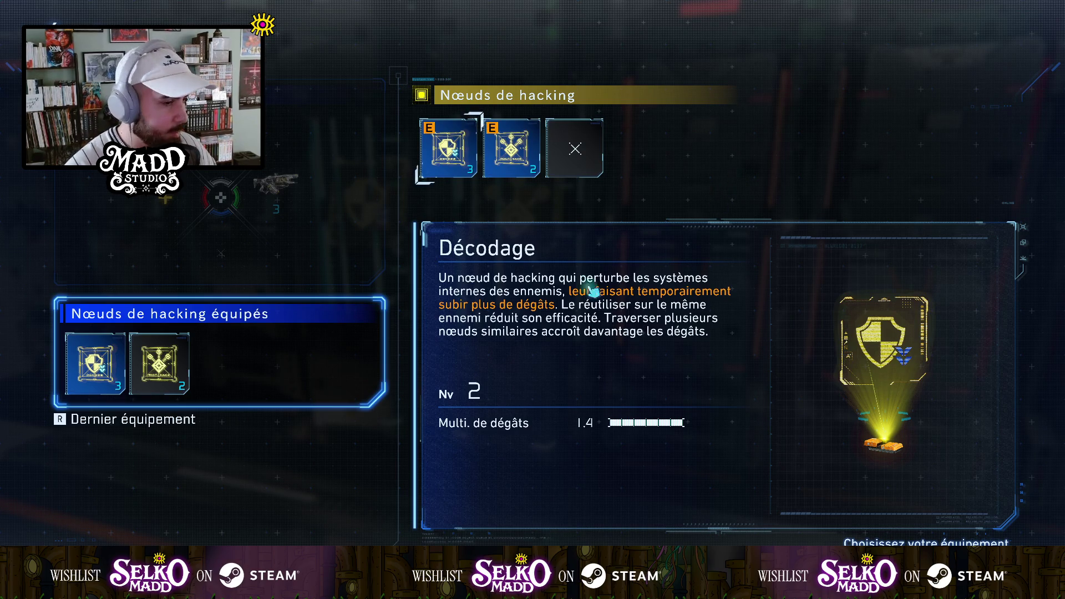
{"action": "key", "text": "Down"}
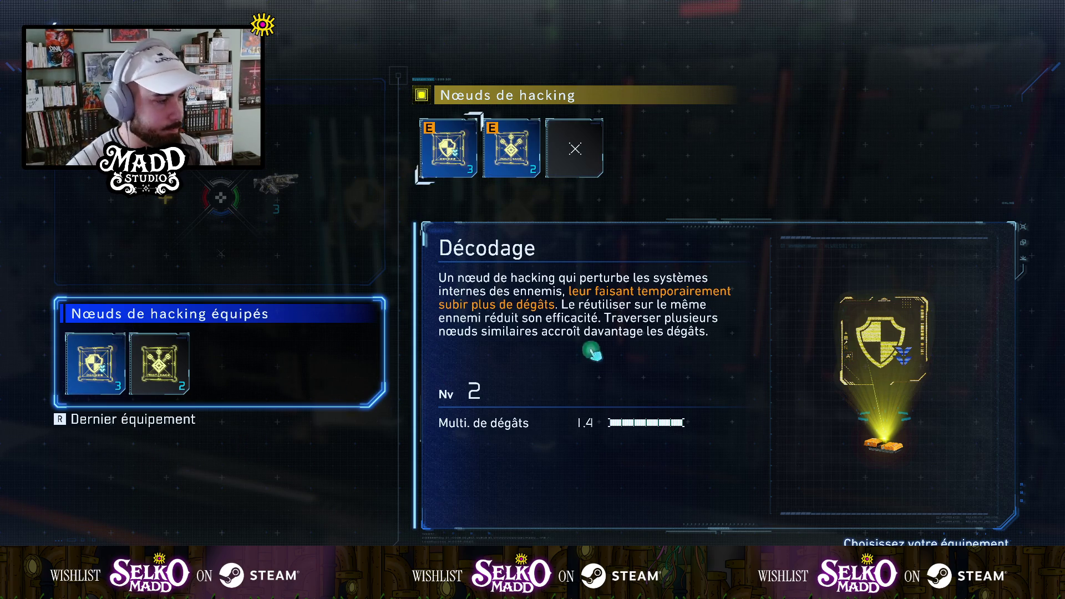
{"action": "key", "text": "Escape"}
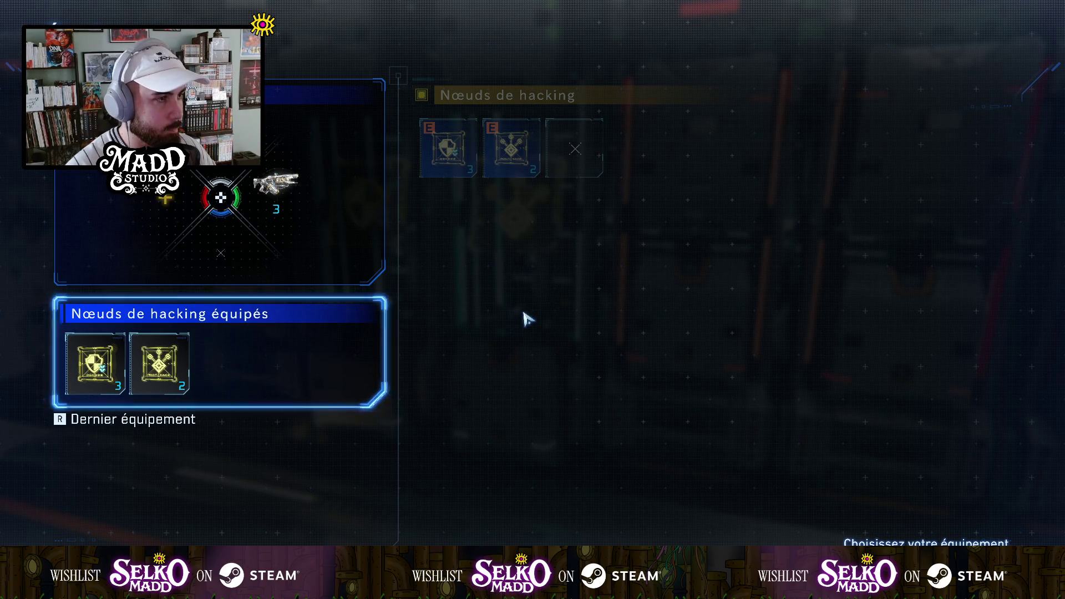
{"action": "key", "text": "Escape"}
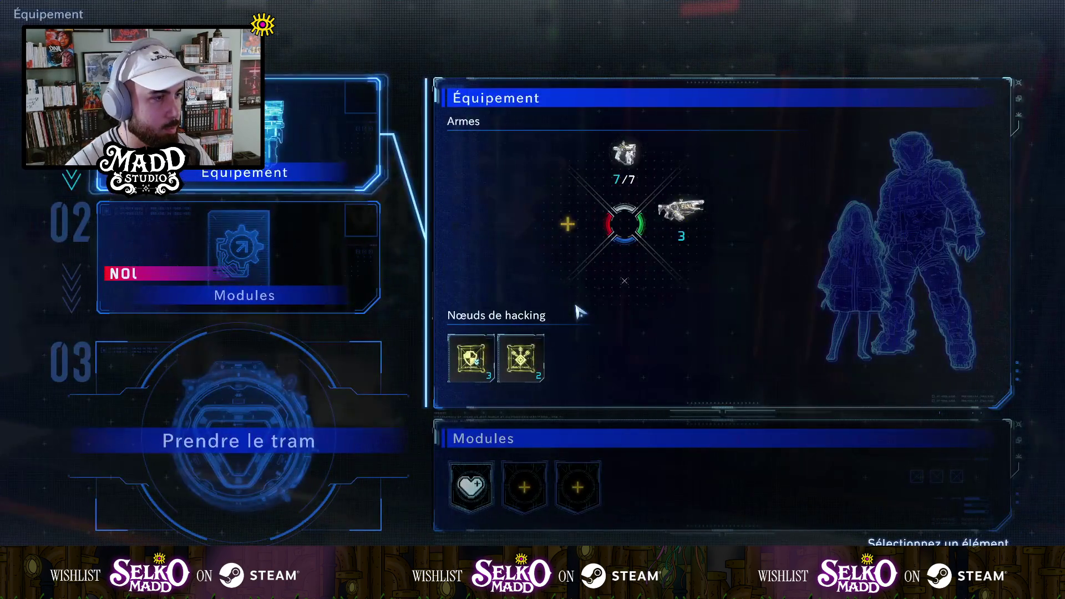
{"action": "left_click", "coordinate": [571, 229]}
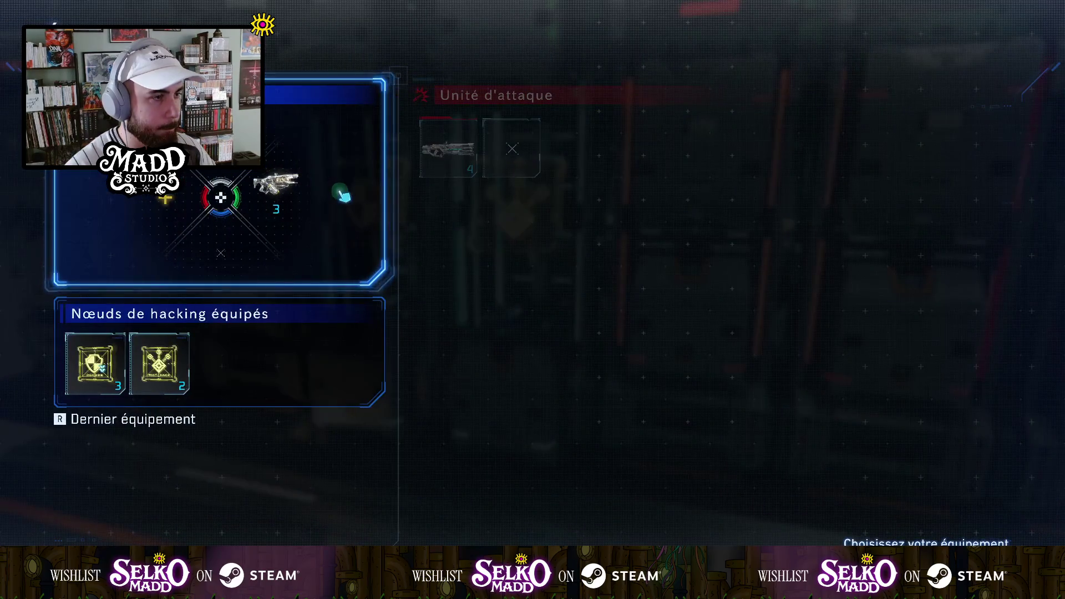
{"action": "left_click", "coordinate": [449, 148]}
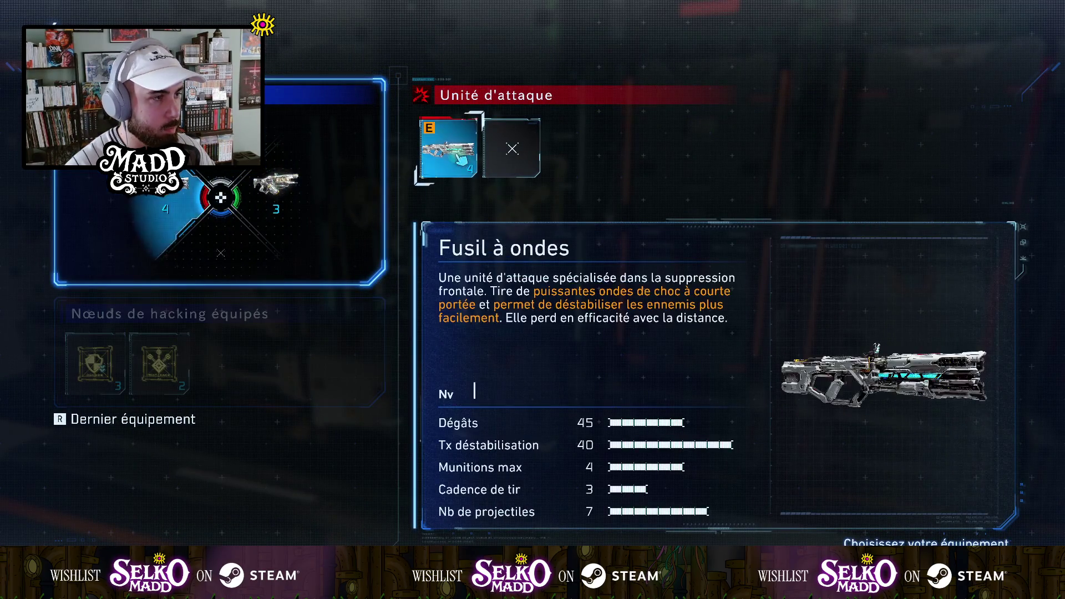
{"action": "key", "text": "Escape"}
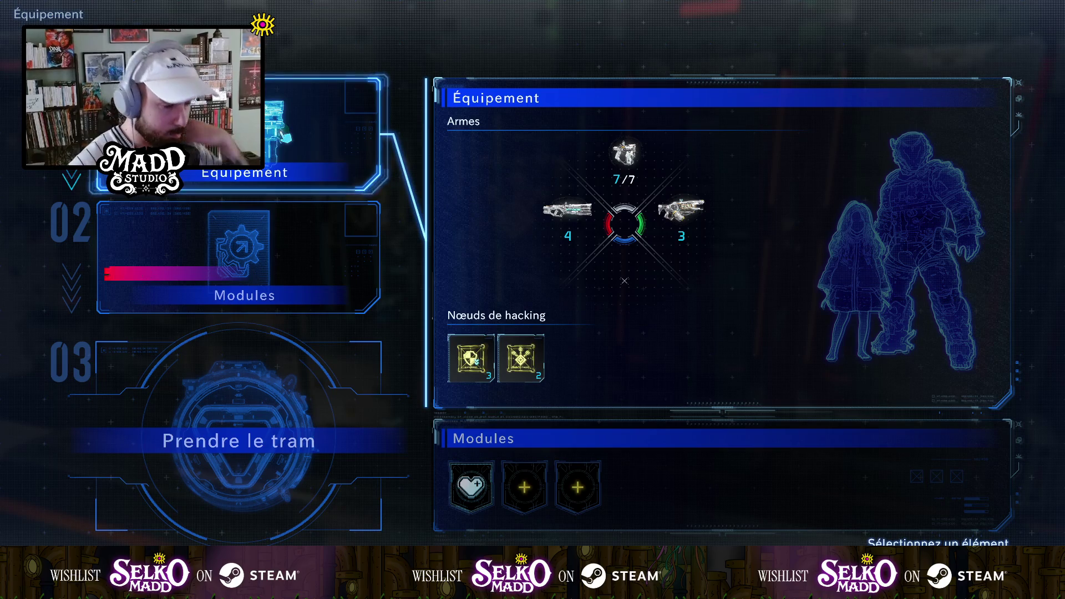
{"action": "left_click", "coordinate": [298, 254]}
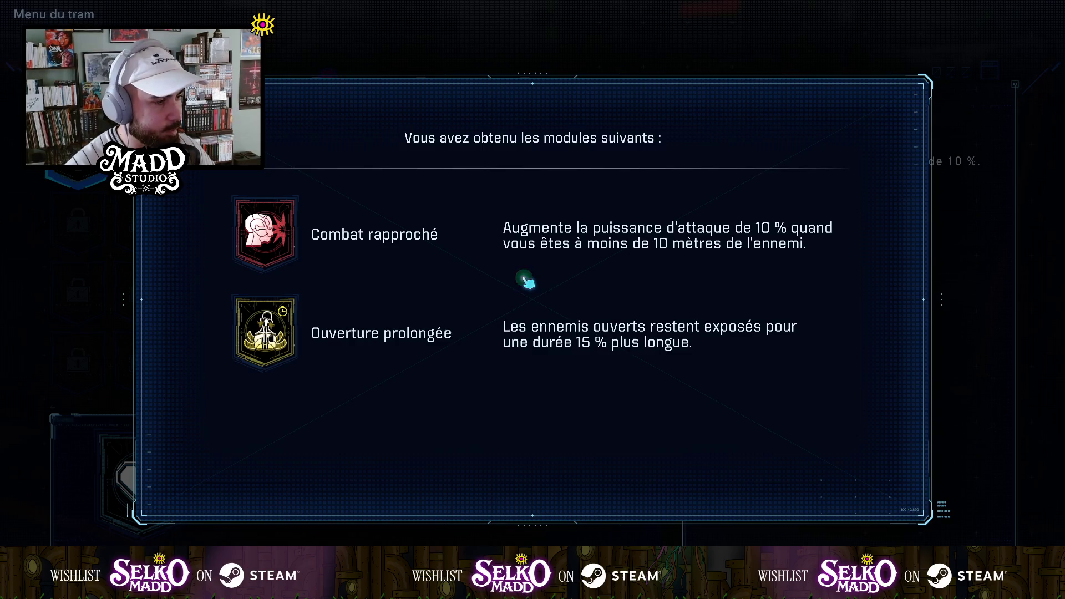
Step: Equip the Ouverture prolongée and Combat rapproché modules, then exit the loadout menu to resume play
{"action": "left_click", "coordinate": [544, 302]}
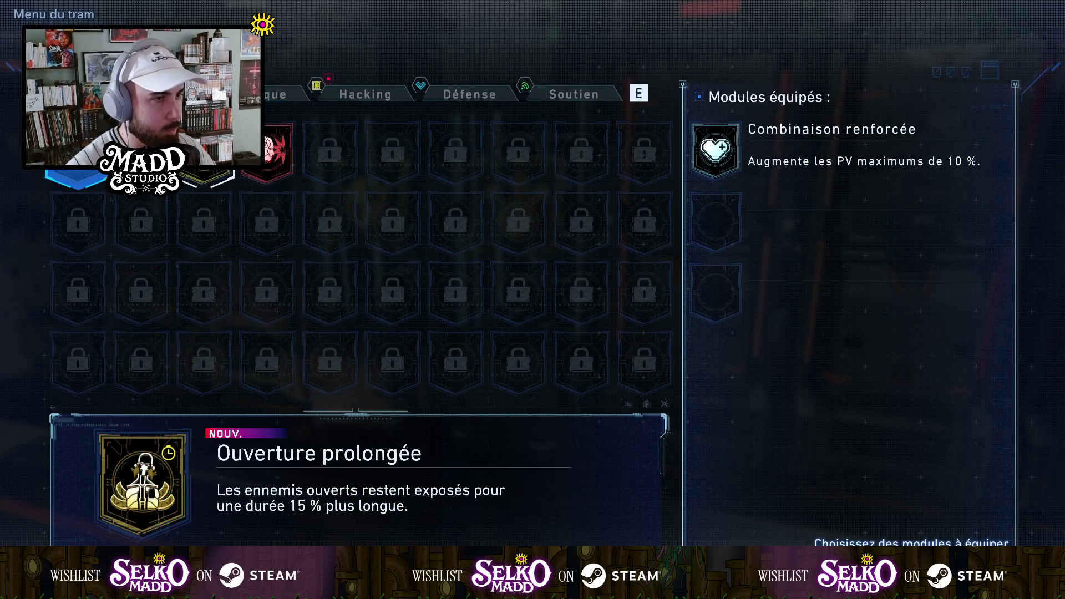
{"action": "left_click", "coordinate": [204, 161]}
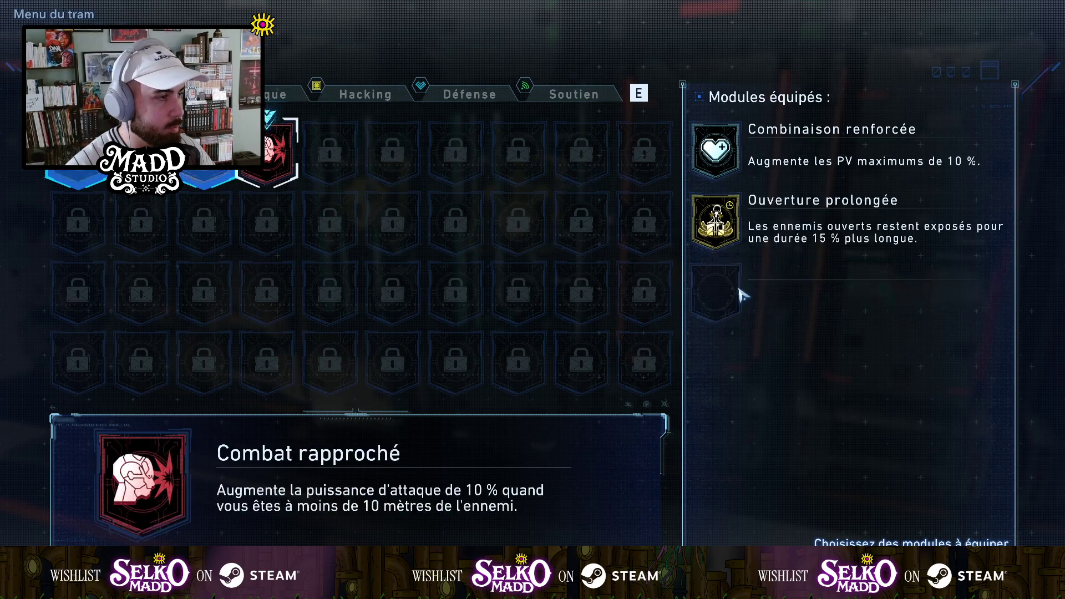
{"action": "left_click", "coordinate": [286, 162]}
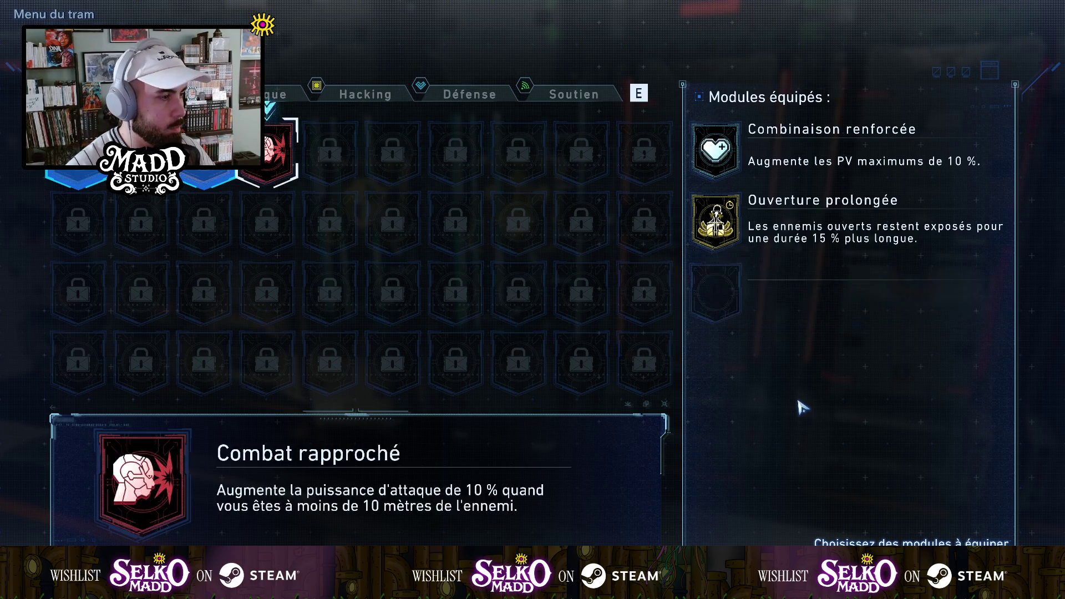
{"action": "key", "text": "Escape"}
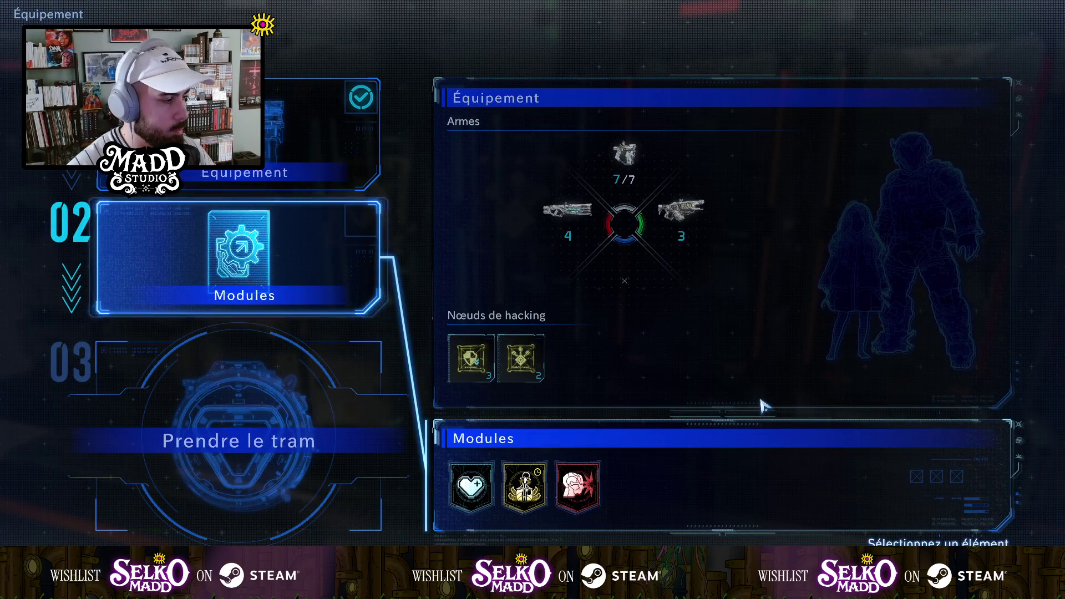
{"action": "key", "text": "Escape"}
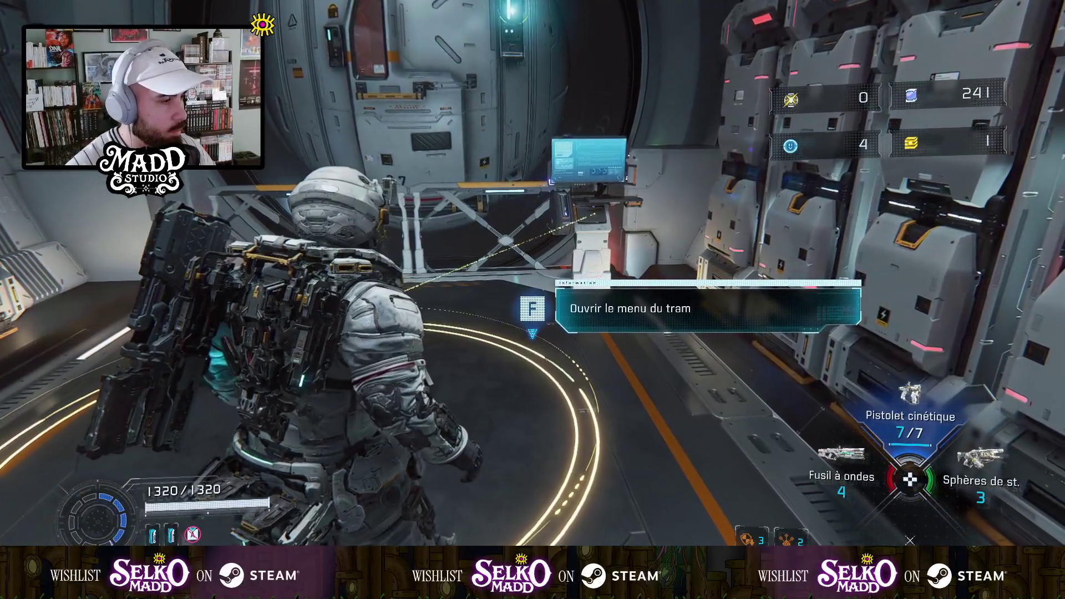
Step: Take the tram from the terminal to the Pont d'accès stop and confirm the trip
{"action": "key", "text": "f"}
{"action": "left_click", "coordinate": [228, 439]}
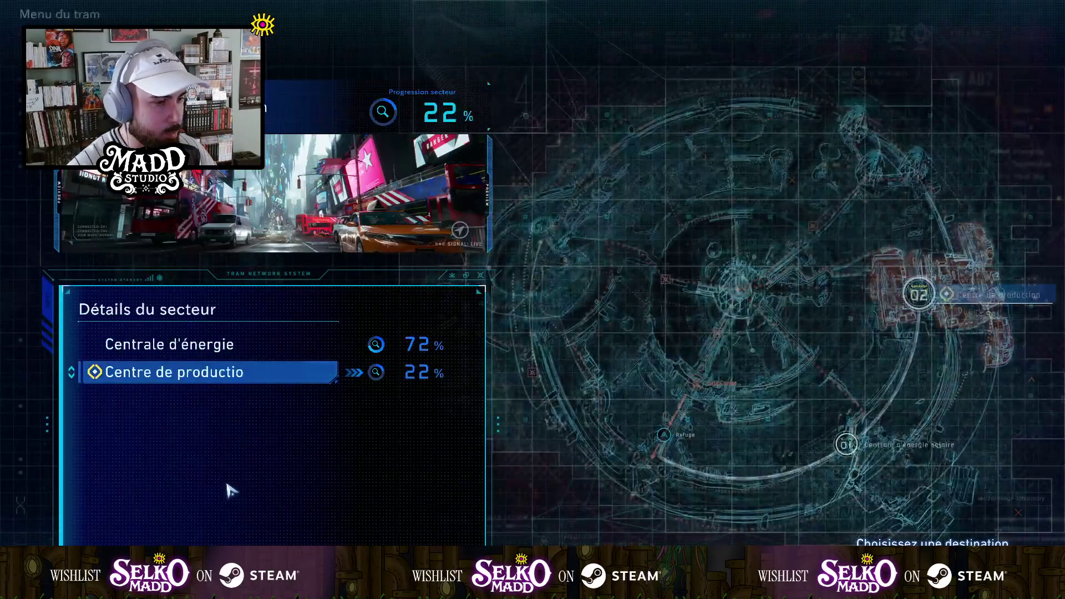
{"action": "left_click", "coordinate": [257, 372]}
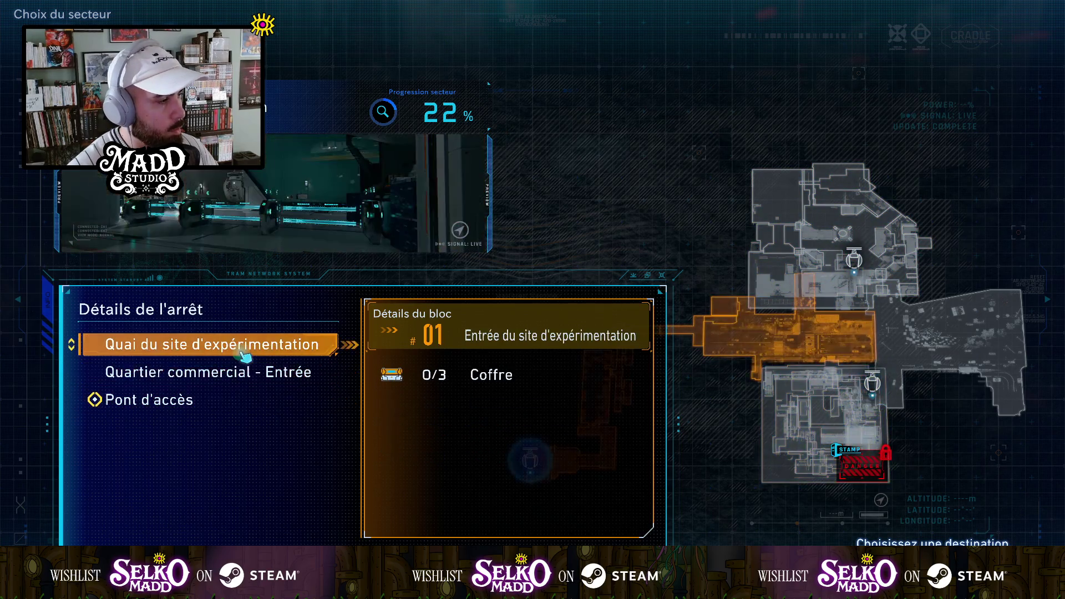
{"action": "left_click", "coordinate": [241, 402]}
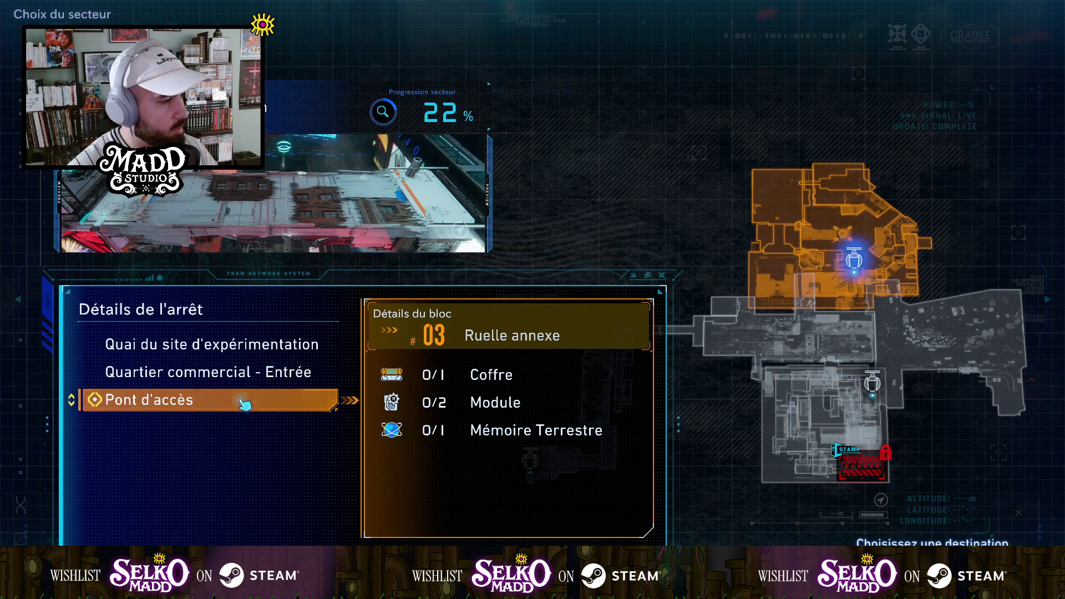
{"action": "left_click", "coordinate": [478, 373]}
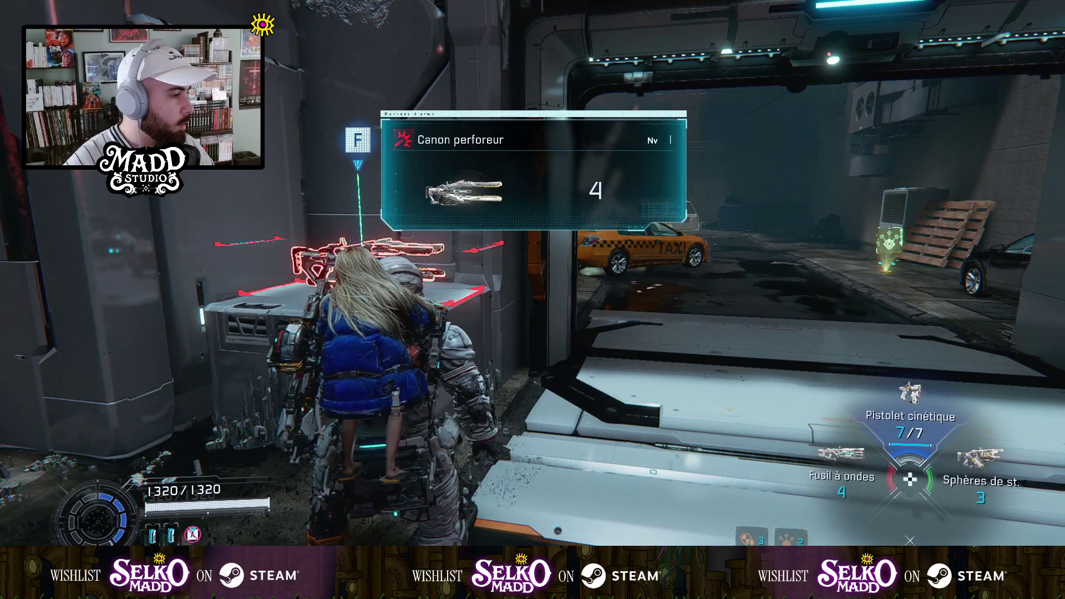
Step: Bring up the weapon swap screen for the 4-round Canon perforeur at the crate
{"action": "key", "text": "f"}
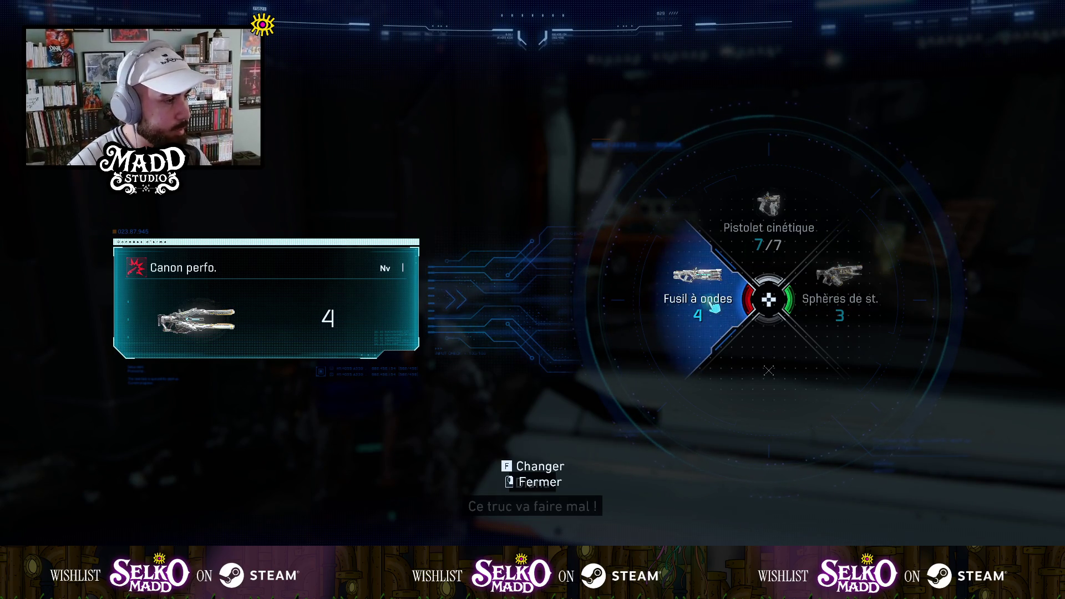
Step: Swap the Fusil à ondes for the Canon perforeur, then run down the alley past the blue crystal growth
{"action": "key", "text": "f"}
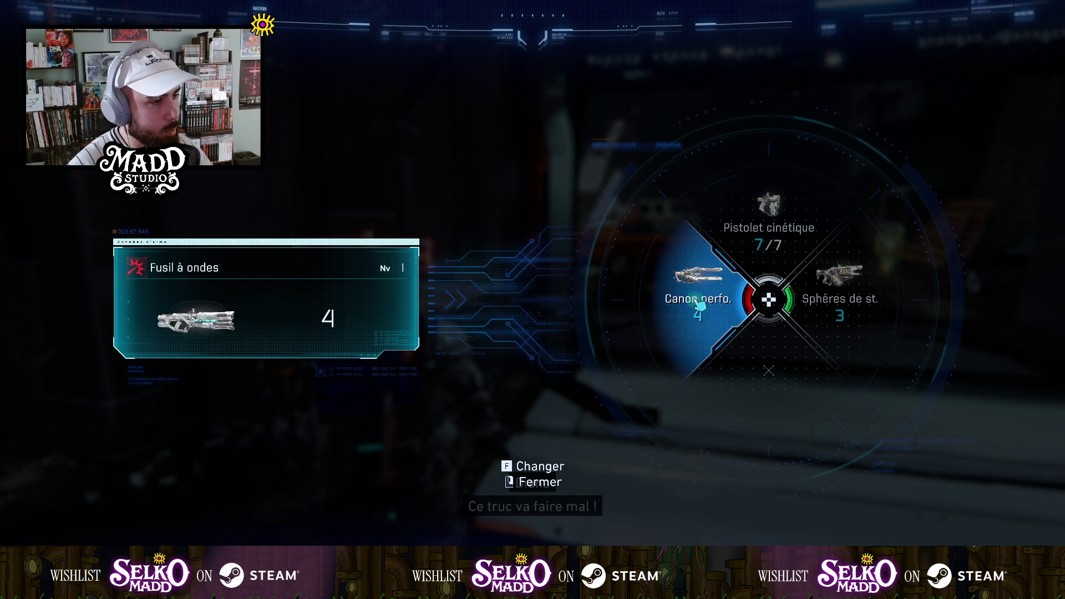
{"action": "right_click", "coordinate": [531, 428]}
{"action": "key", "text": "w"}
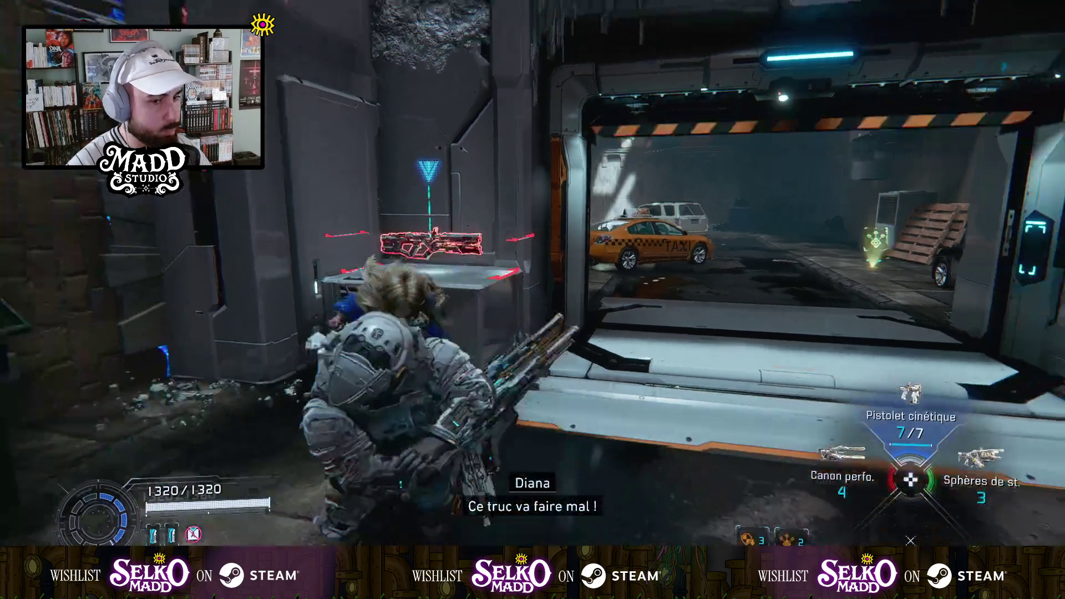
{"action": "key", "text": "w"}
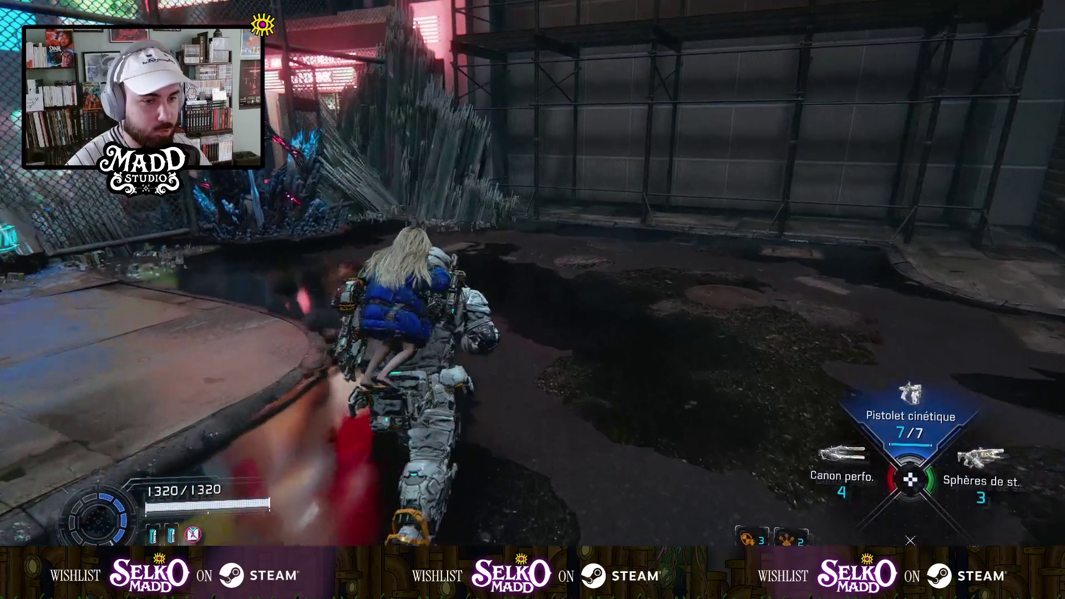
{"action": "key", "text": "w"}
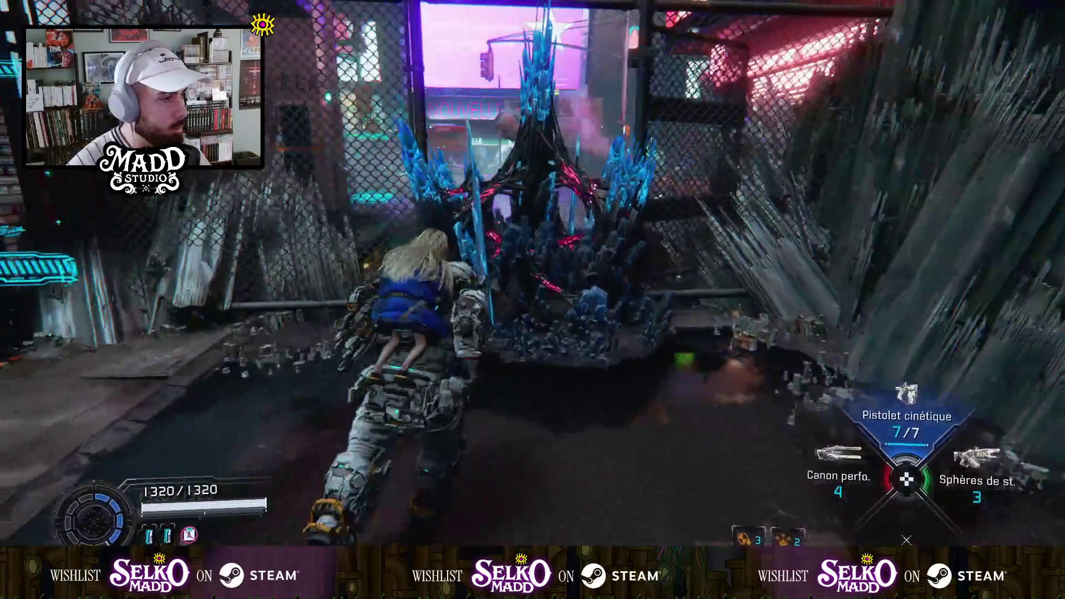
{"action": "key", "text": "w"}
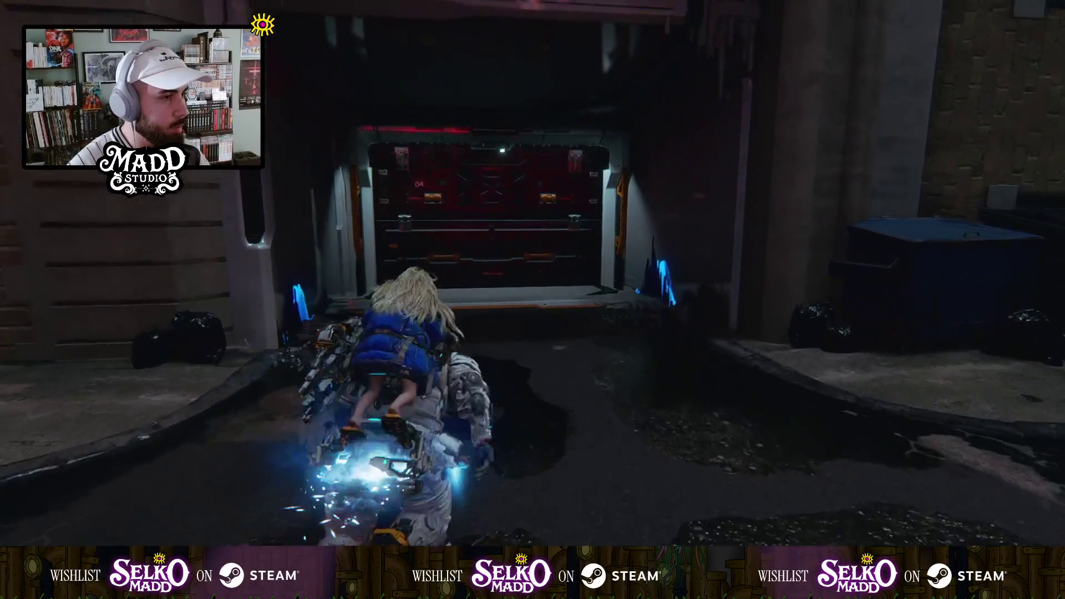
{"action": "key", "text": "w"}
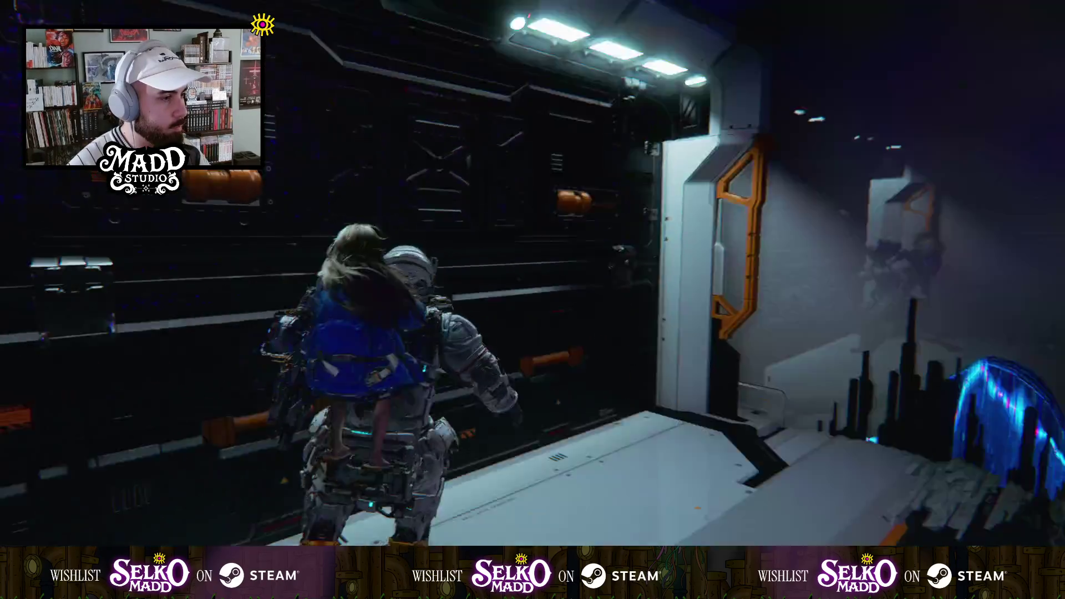